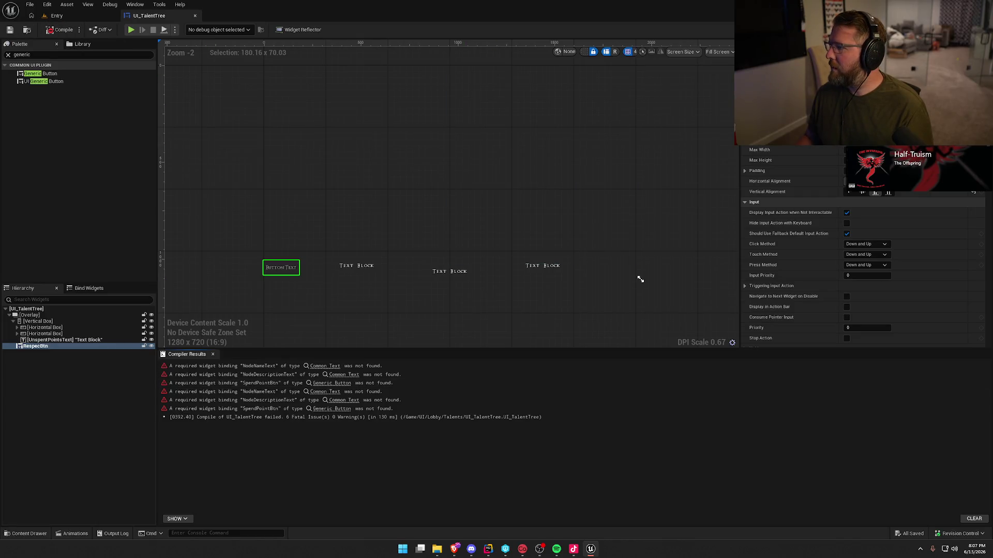
- Switch to Rider and focus TalentTreeScreen.cpp with its OnNodeClicked, OnSpendPointClicked and OnRespecClicked handlers
{"action": "key", "text": "alt+Tab"}
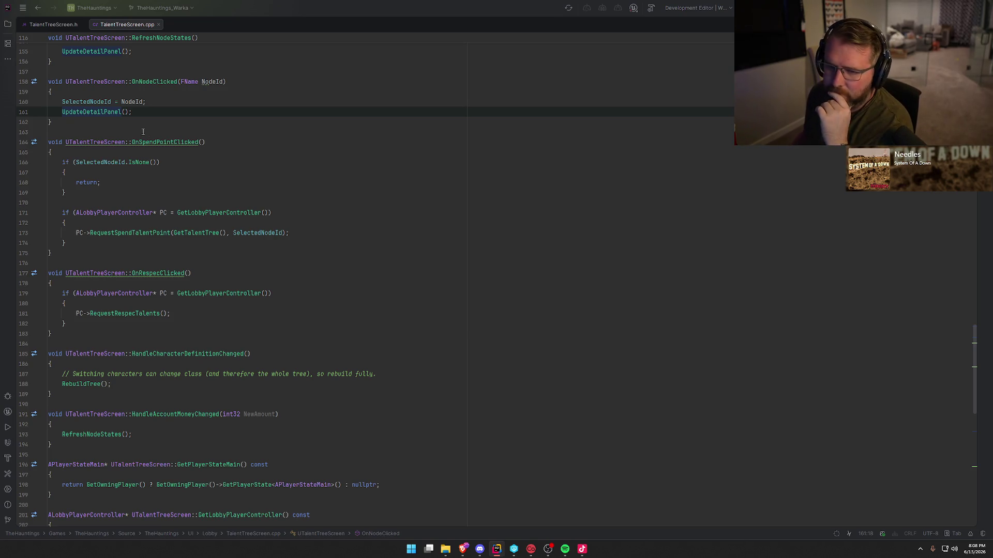
{"action": "left_click", "coordinate": [69, 127]}
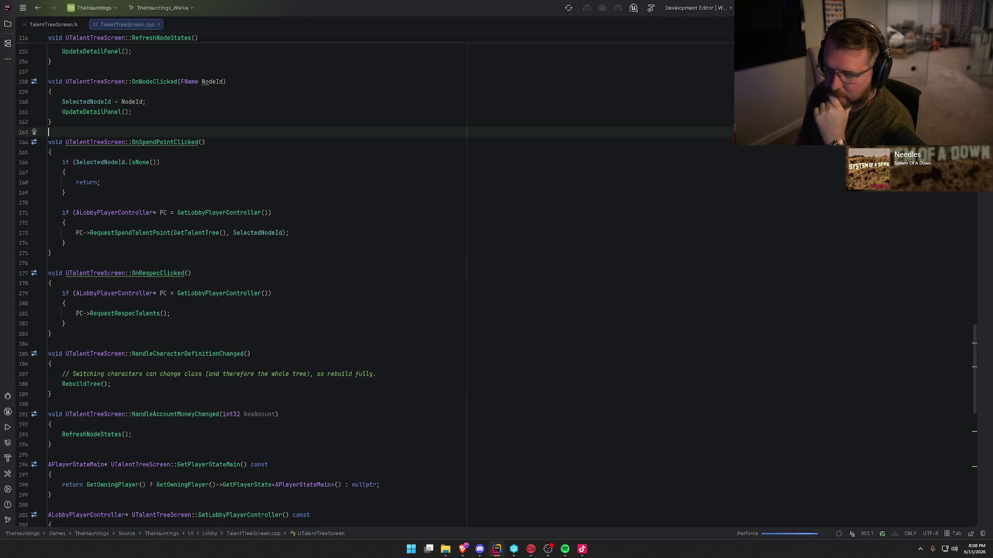
- Review TalentTreeScreen.h and browse the Solution's UI > Lobby folder files
{"action": "left_click", "coordinate": [53, 24]}
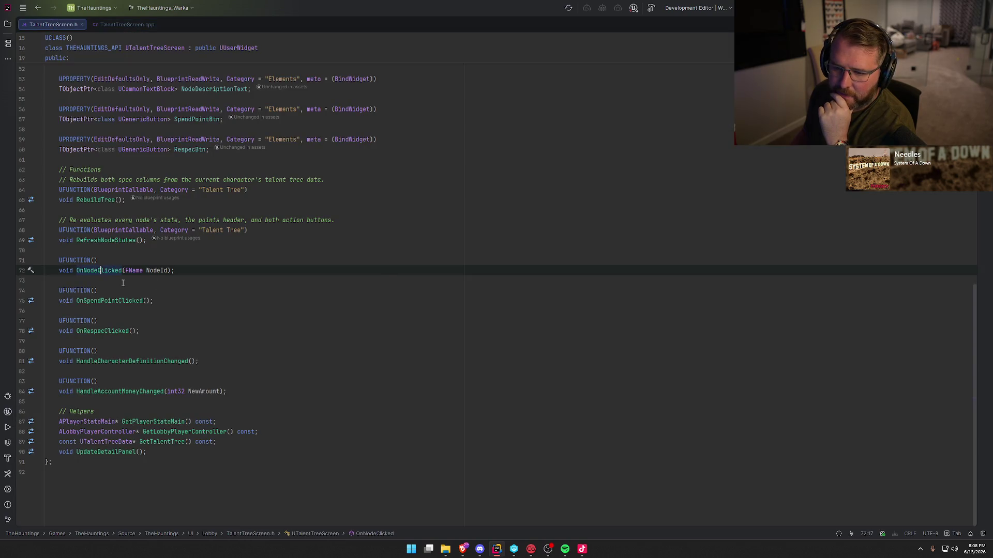
{"action": "left_click", "coordinate": [123, 283]}
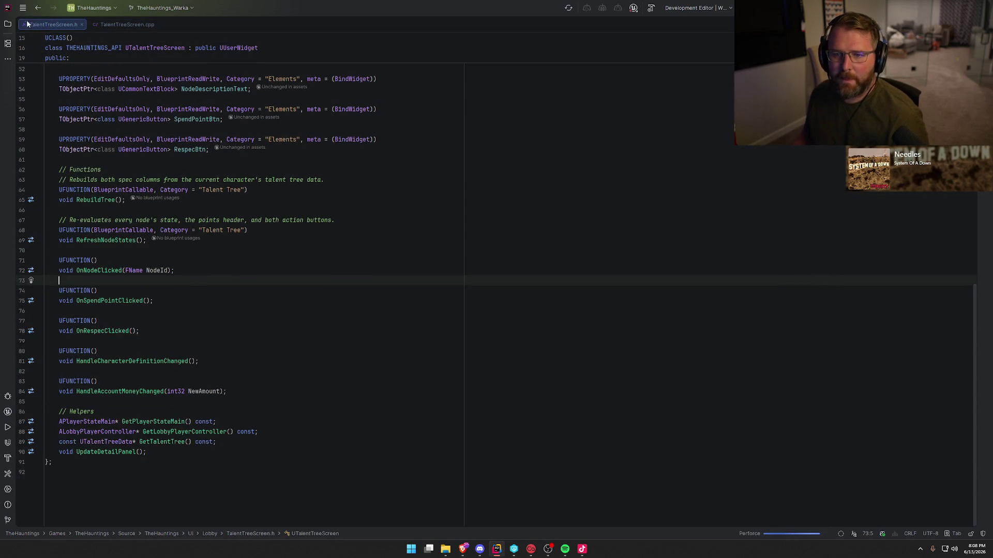
{"action": "key", "text": "alt+1"}
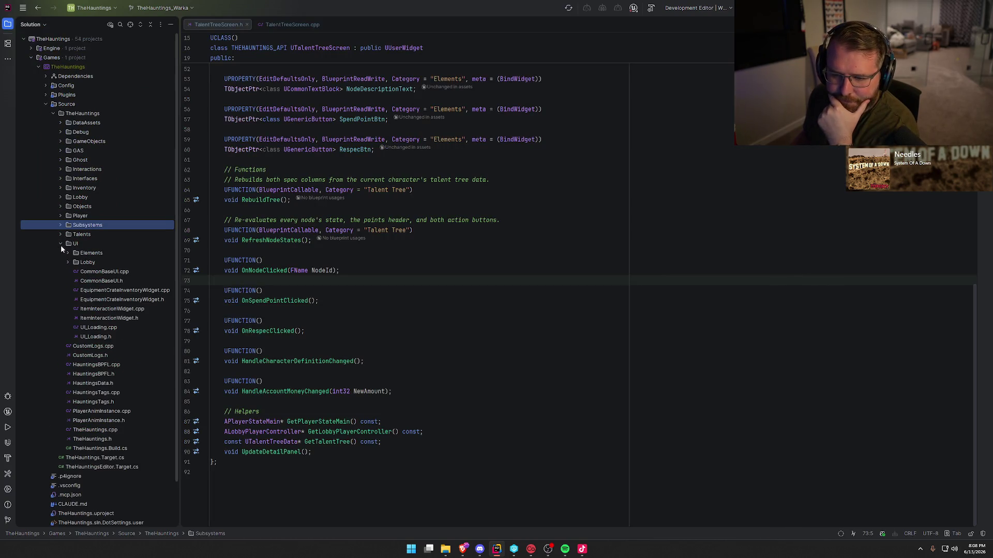
{"action": "left_click", "coordinate": [70, 262]}
{"action": "left_click", "coordinate": [69, 262]}
{"action": "scroll", "coordinate": [151, 390], "scroll_direction": "down", "scroll_amount": 1}
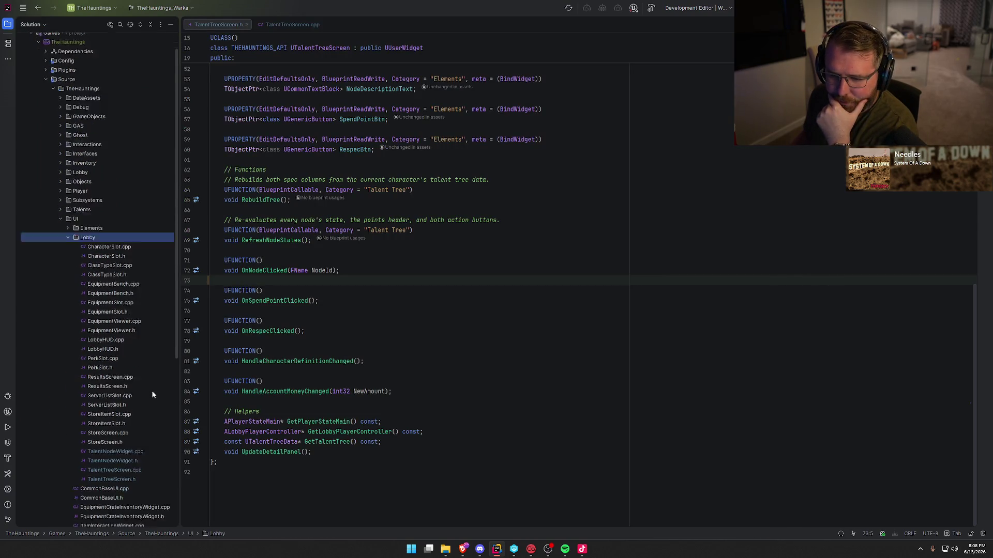
{"action": "scroll", "coordinate": [152, 395], "scroll_direction": "down", "scroll_amount": 3}
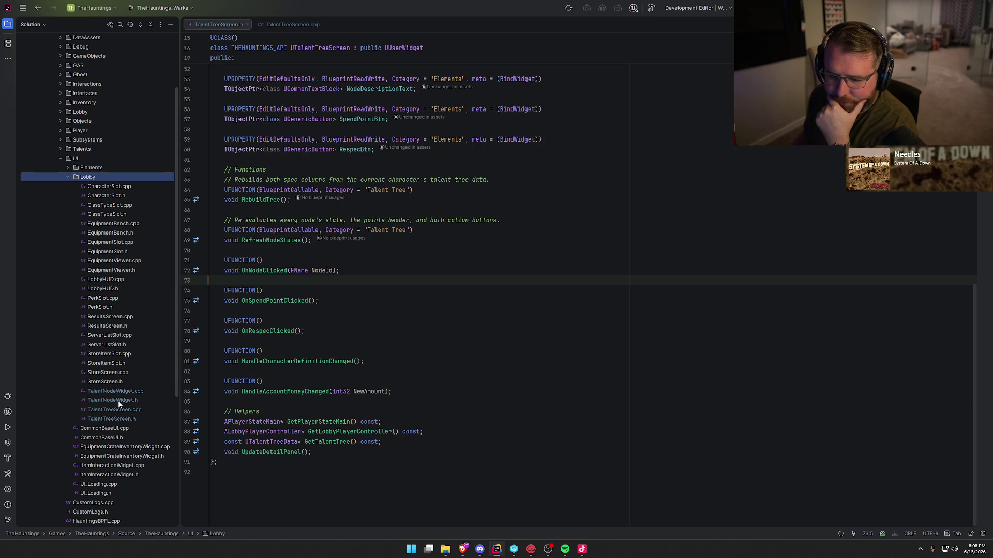
- Hide the Solution panel and close both TalentTreeScreen.h and TalentTreeScreen.cpp tabs
{"action": "left_click", "coordinate": [7, 23]}
{"action": "middle_click", "coordinate": [63, 23]}
{"action": "middle_click", "coordinate": [64, 23]}
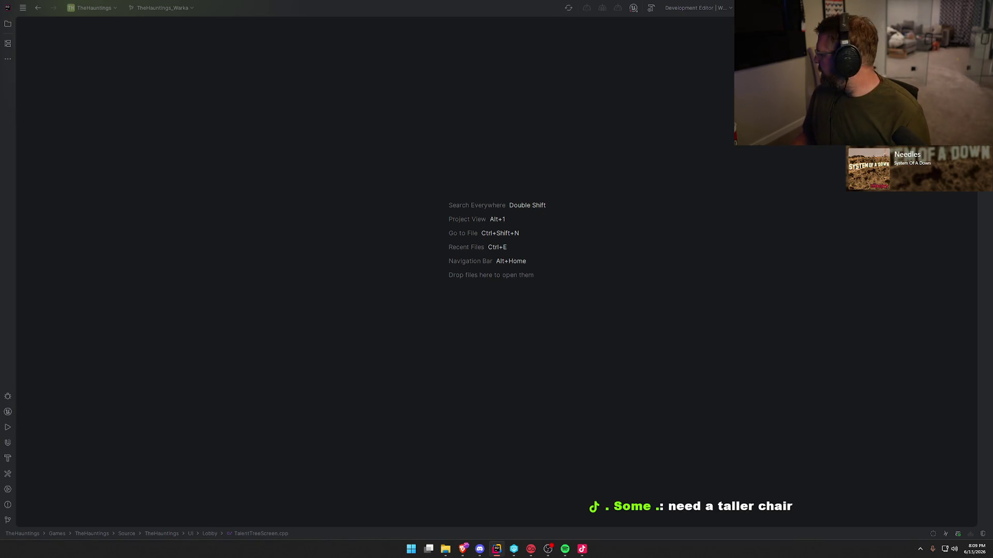
- Focus the Claude Code terminal input in Rider, then show the Dev Tracker's Sessions page
{"action": "key", "text": "alt+Tab"}
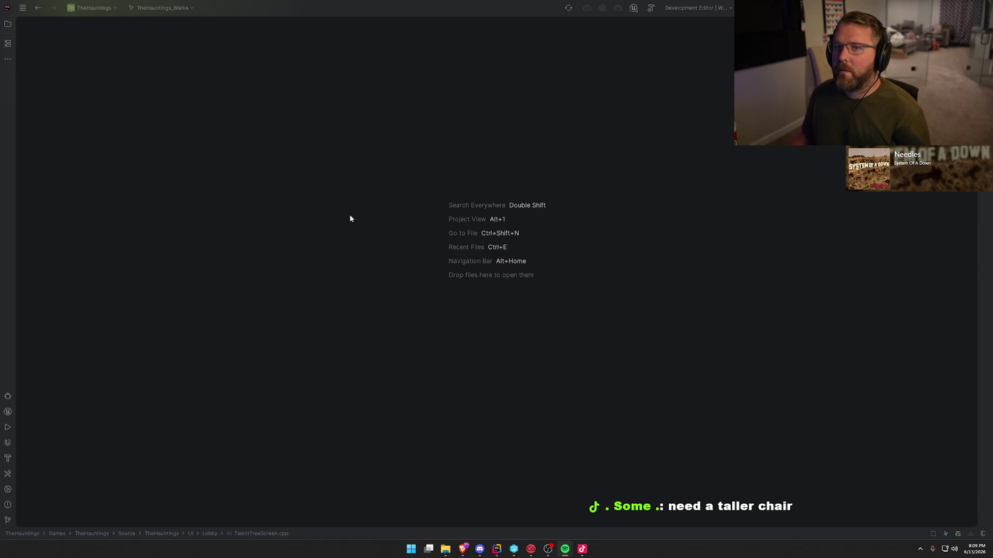
{"action": "left_click", "coordinate": [380, 173]}
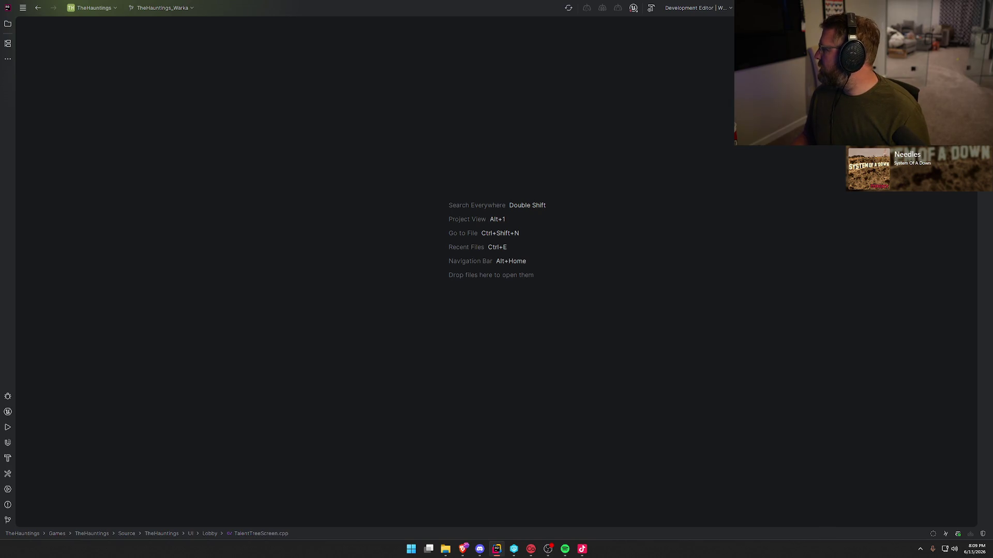
{"action": "key", "text": "alt+F12"}
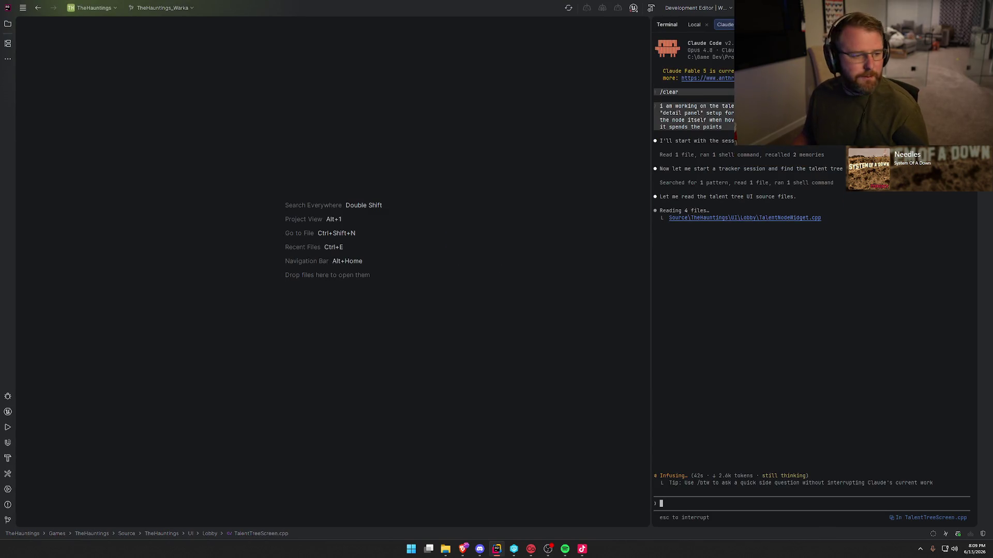
{"action": "key", "text": "alt+Tab"}
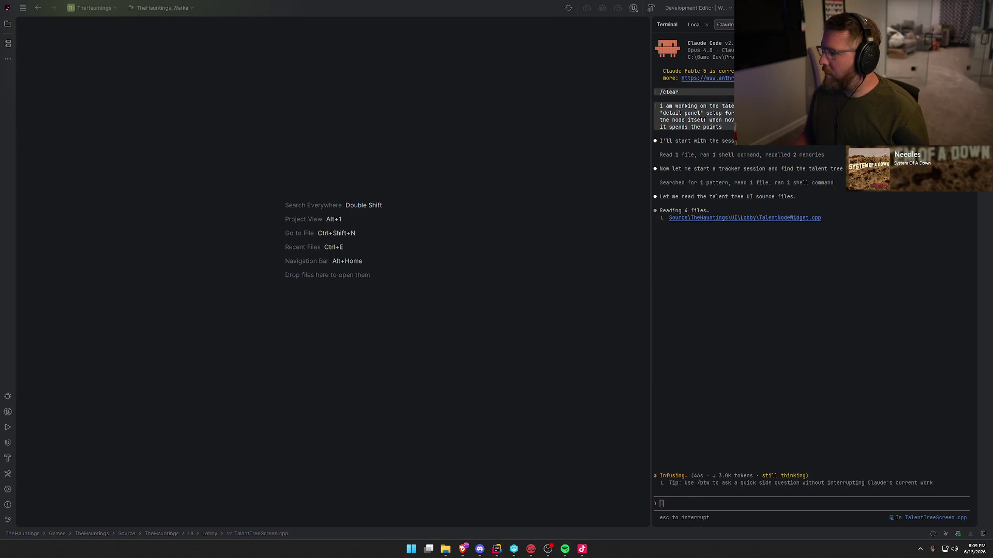
{"action": "left_click", "coordinate": [730, 507]}
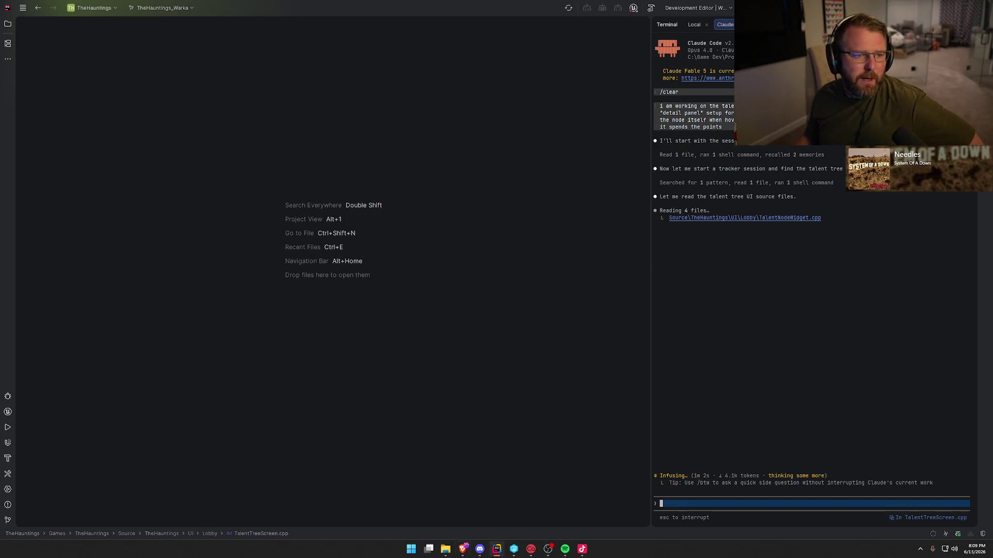
{"action": "key", "text": "alt+Tab"}
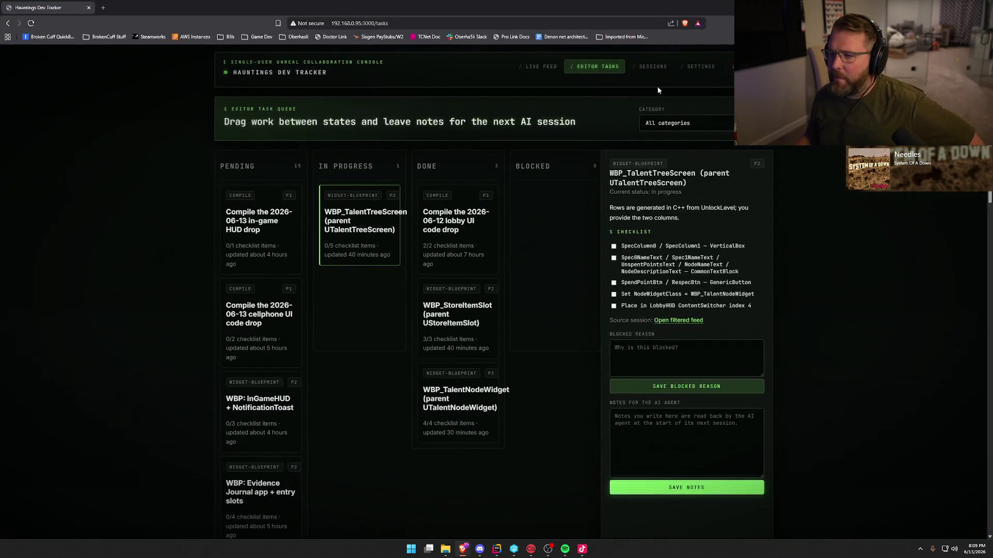
{"action": "left_click", "coordinate": [655, 70]}
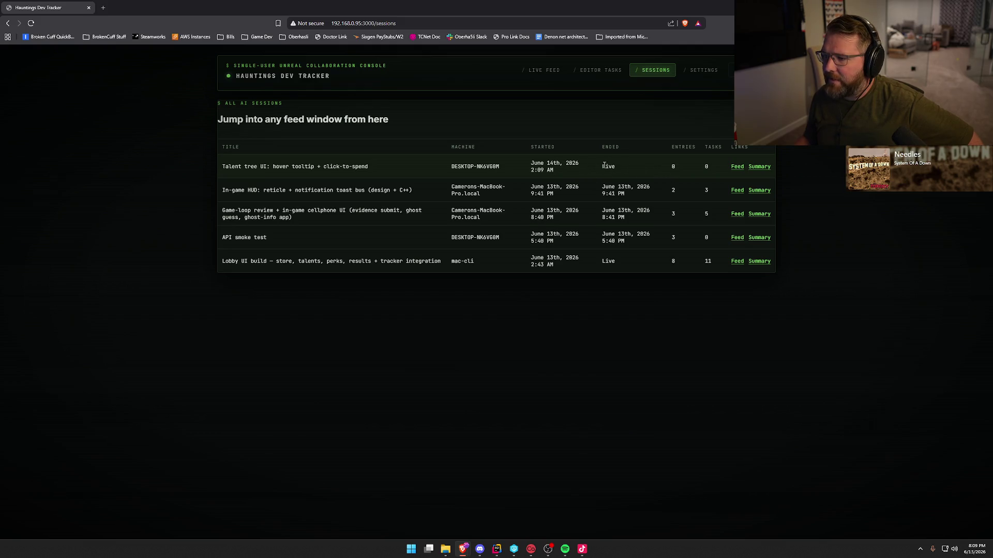
- Check the Dev Tracker Live Feed, restore the browser window, and return to Rider's Claude Code session
{"action": "left_click", "coordinate": [540, 70]}
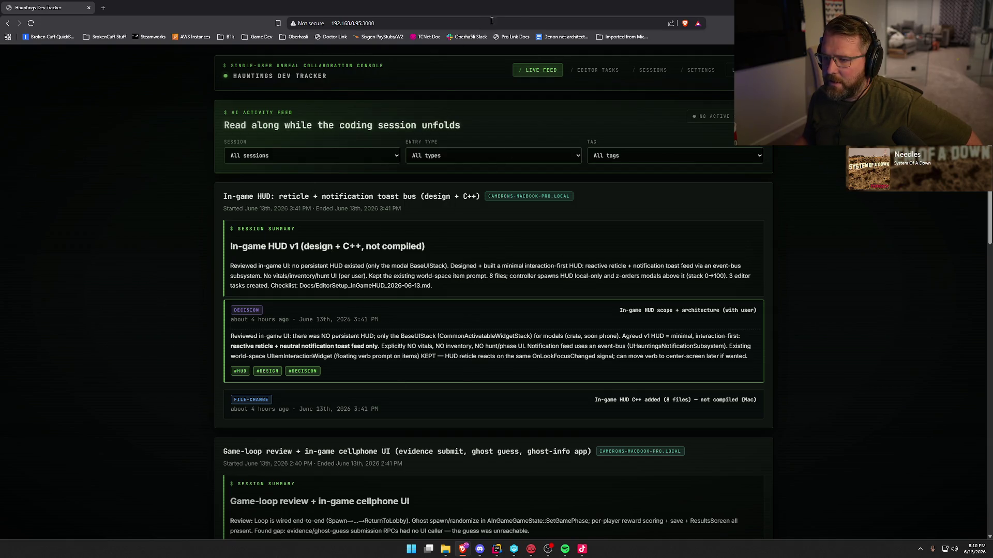
{"action": "mouse_move", "coordinate": [526, 9]}
{"action": "left_mouse_down"}
{"action": "mouse_move", "coordinate": [349, 64]}
{"action": "mouse_move", "coordinate": [306, 44]}
{"action": "mouse_move", "coordinate": [274, 11]}
{"action": "mouse_move", "coordinate": [261, 14]}
{"action": "left_mouse_up"}
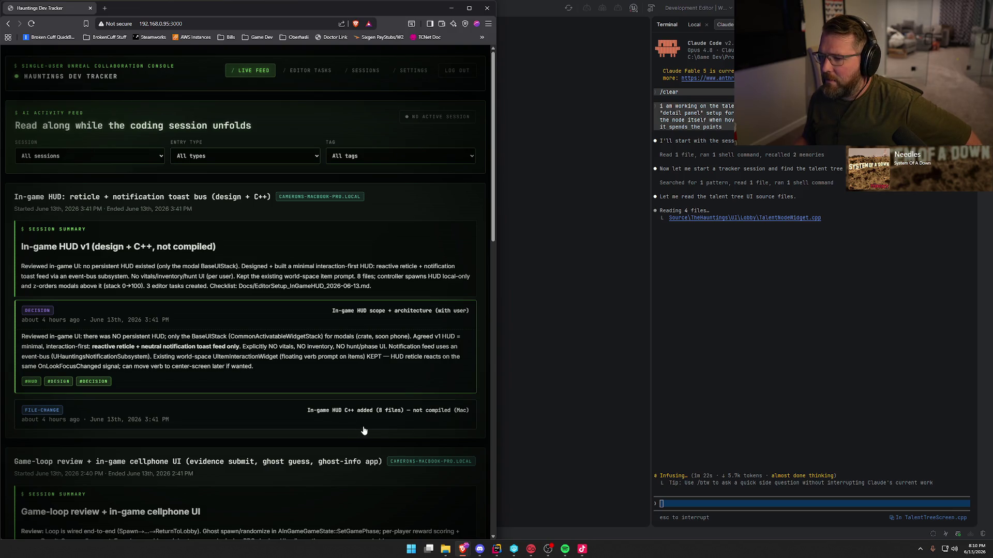
{"action": "key", "text": "alt+Tab"}
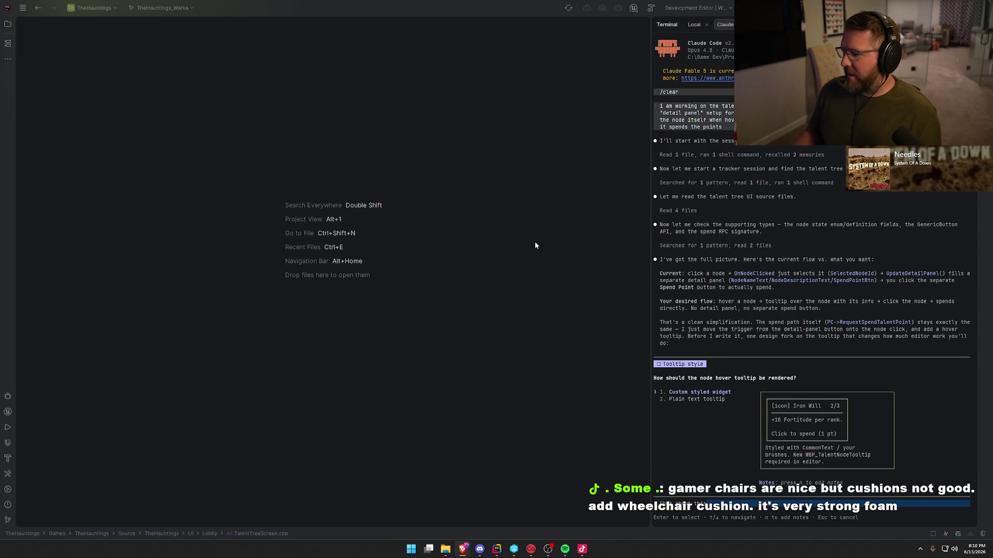
{"action": "left_click", "coordinate": [664, 436]}
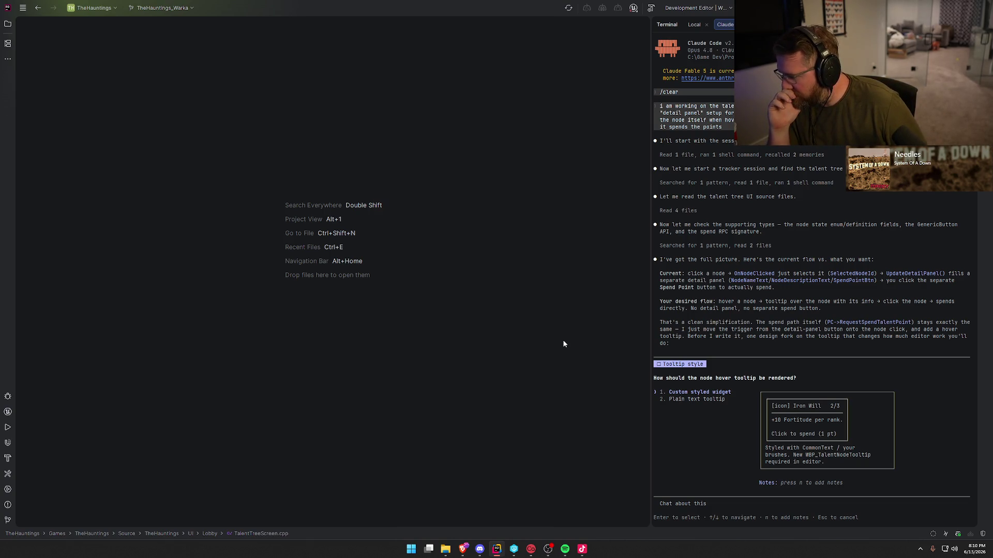
- Compare the tooltip options and choose 'Custom styled widget' for the hover tooltip
{"action": "key", "text": "Down"}
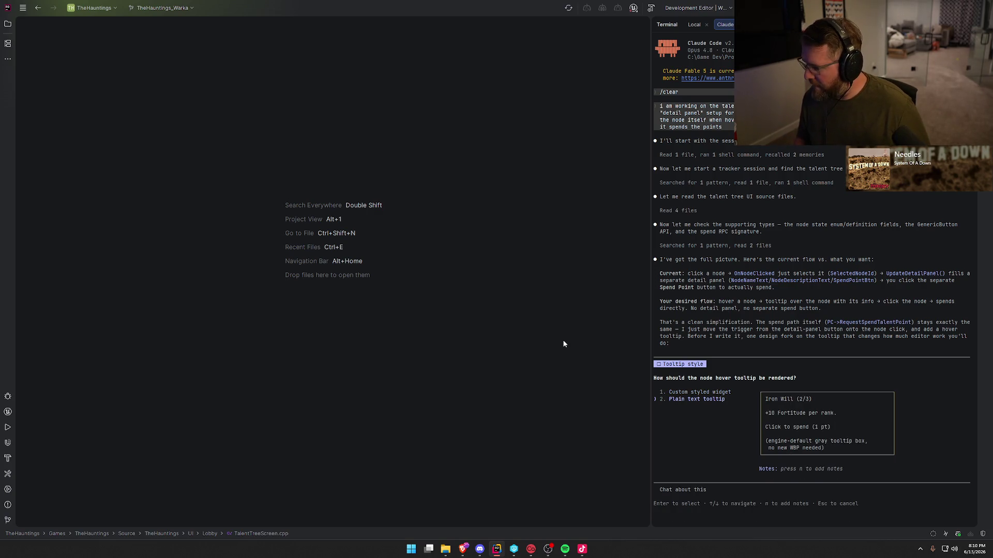
{"action": "key", "text": "Up"}
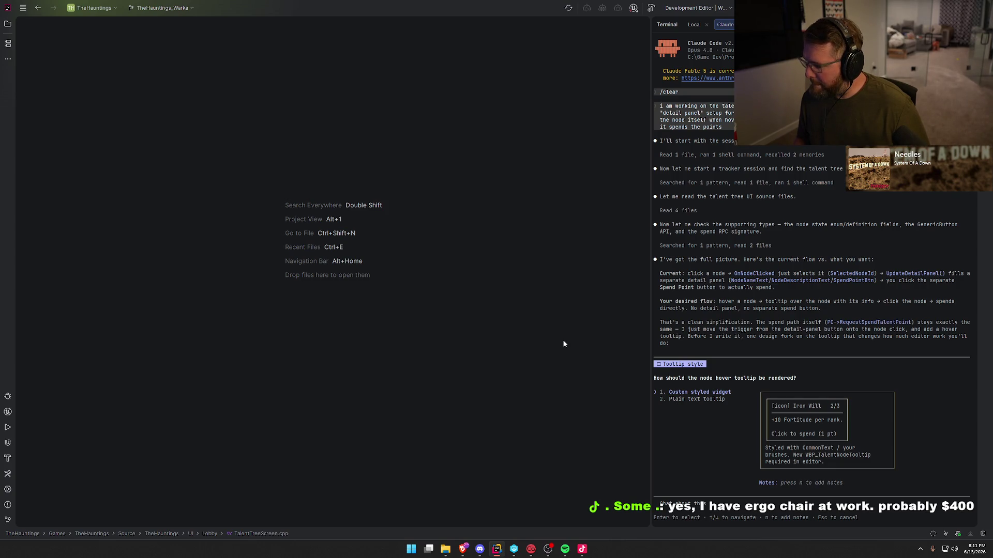
{"action": "key", "text": "Down"}
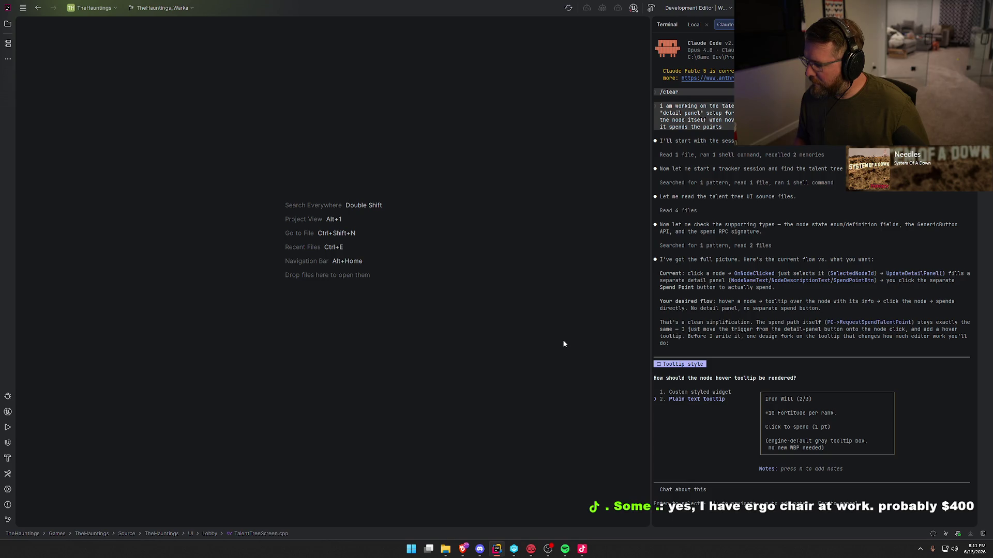
{"action": "key", "text": "Up"}
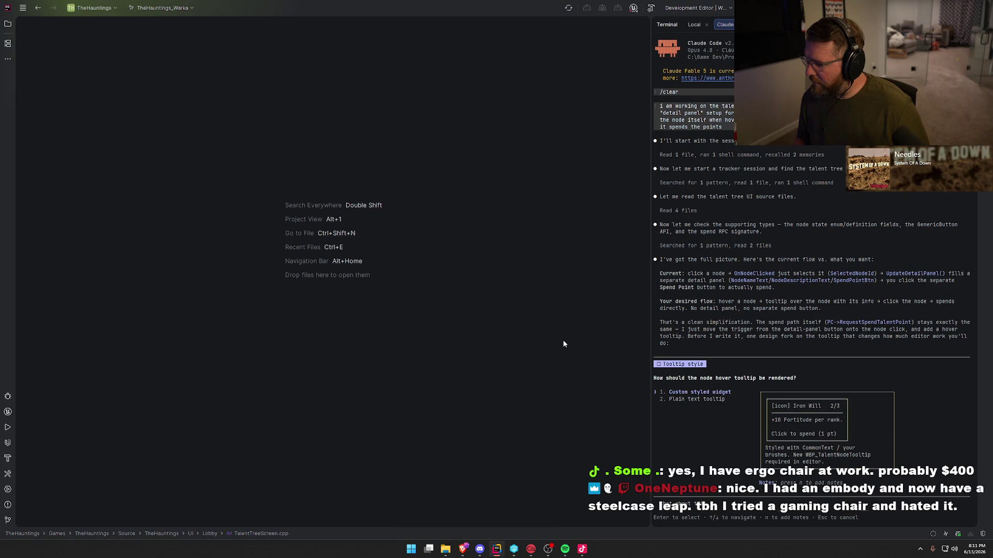
{"action": "key", "text": "Return"}
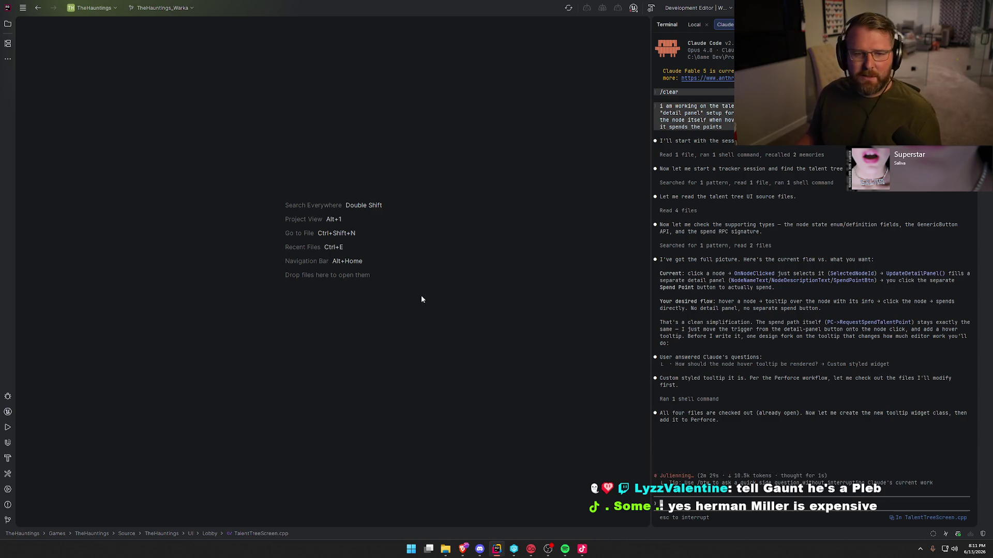
{"action": "key", "text": "alt+Tab"}
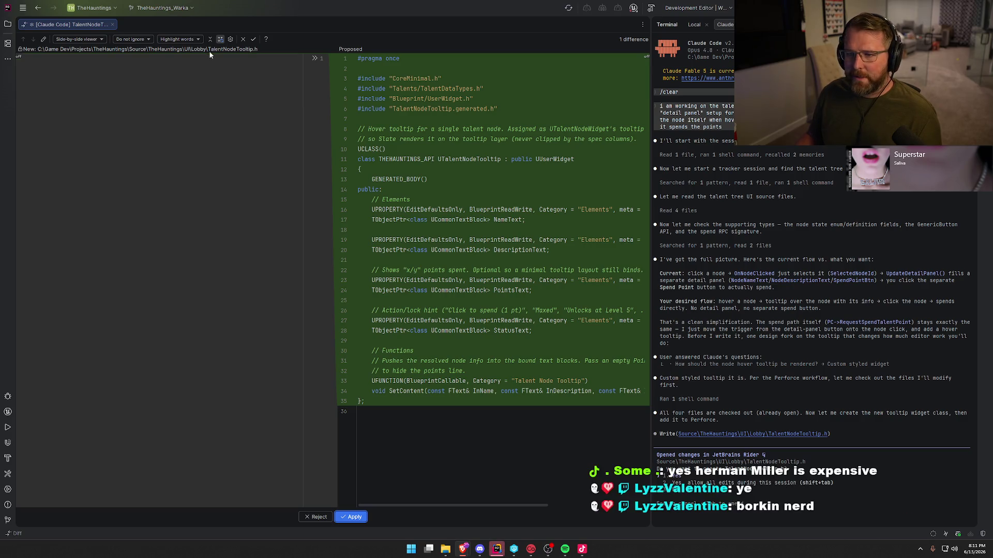
- Apply Claude's new TalentNodeTooltip.h and TalentNodeTooltip.cpp files
{"action": "left_click", "coordinate": [354, 517]}
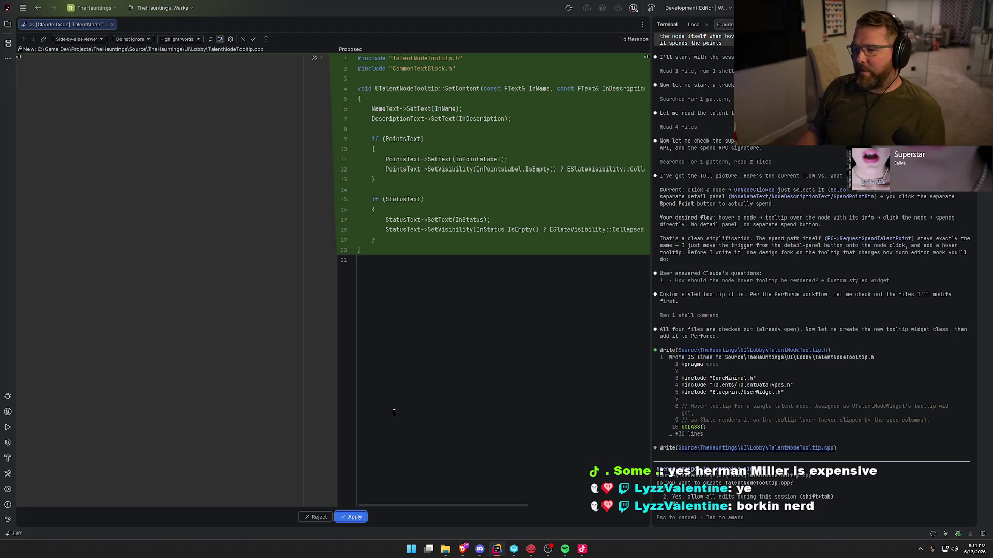
{"action": "left_click", "coordinate": [364, 517]}
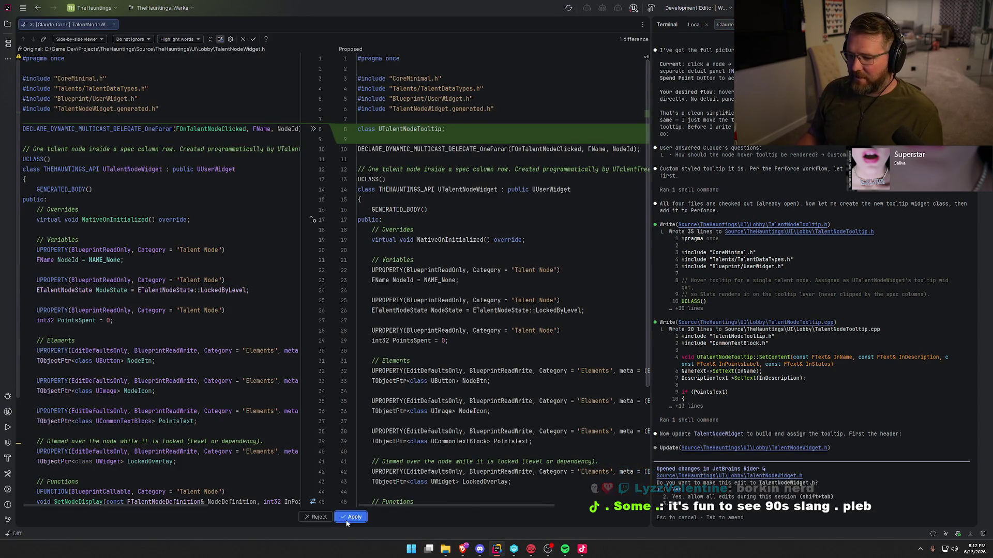
- Apply the TalentNodeWidget.h diffs adding the tooltip class, cached tooltip instance and BuildStatusText
{"action": "key", "text": "Return"}
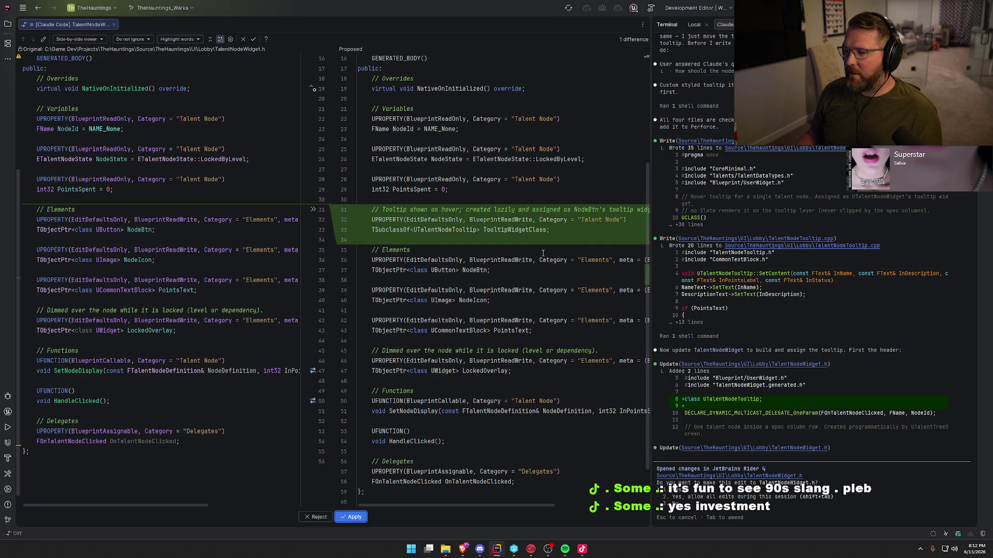
{"action": "left_click", "coordinate": [350, 517]}
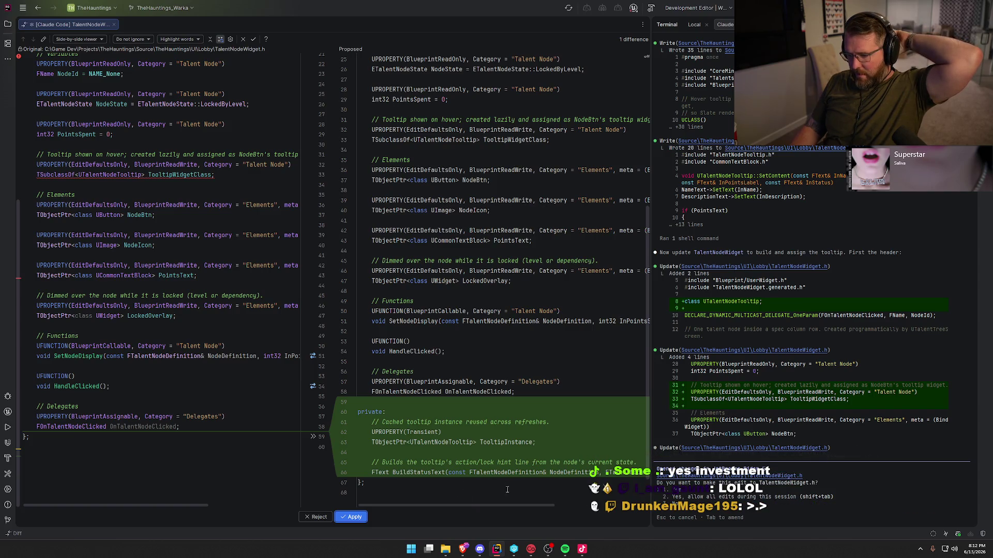
{"action": "left_click", "coordinate": [357, 517]}
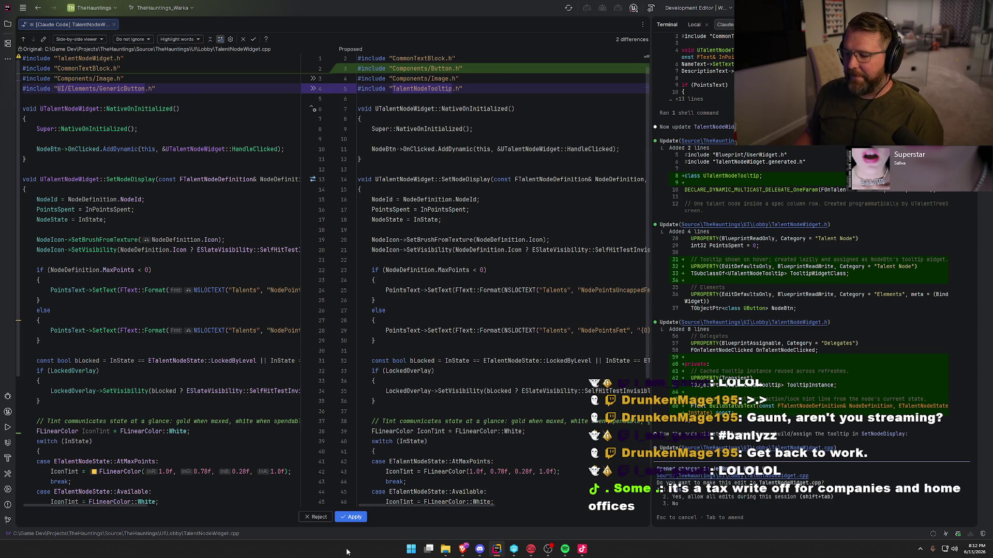
- Apply the TalentNodeWidget.cpp diffs adding the tooltip include, tooltip-building code and BuildStatusText
{"action": "left_click", "coordinate": [351, 517]}
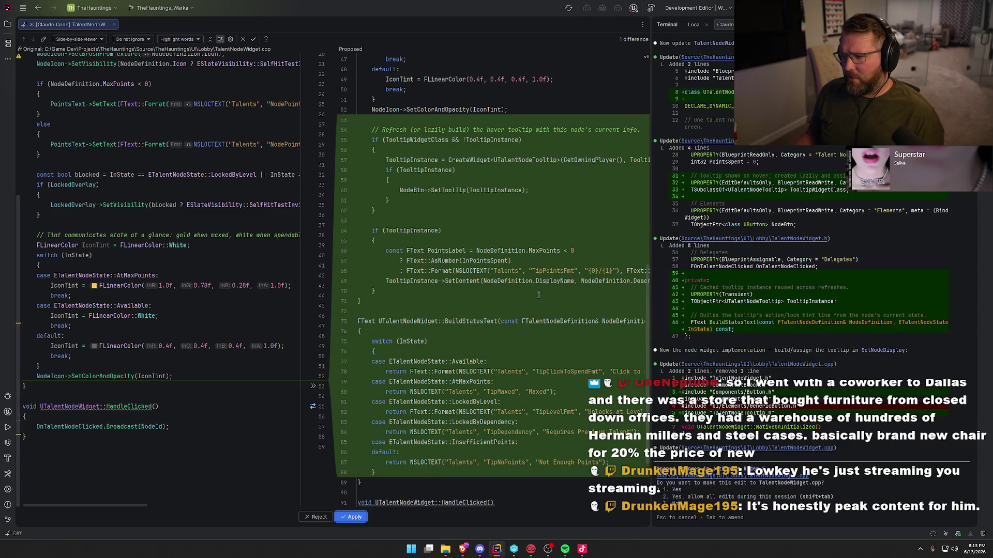
{"action": "scroll", "coordinate": [466, 422], "scroll_direction": "down", "scroll_amount": 3}
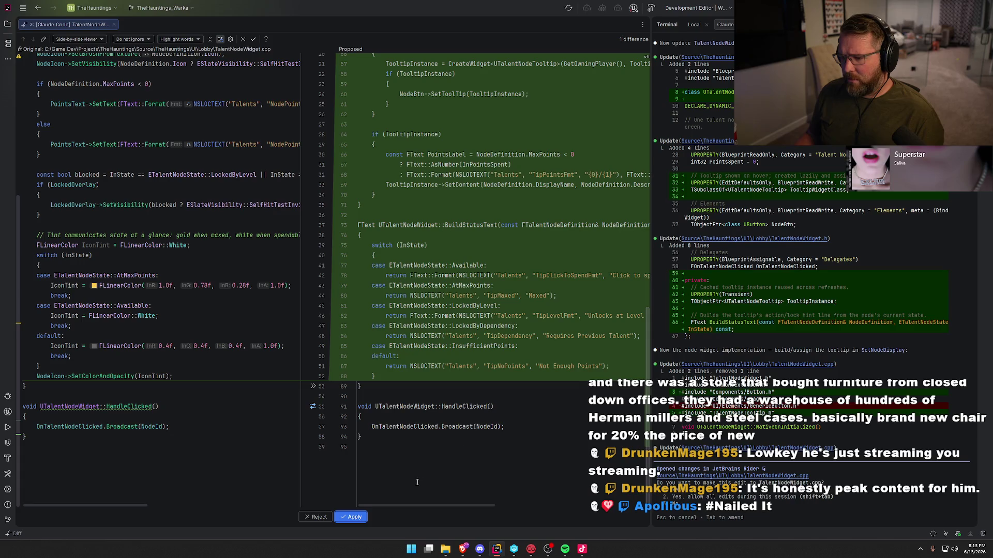
{"action": "left_click", "coordinate": [355, 518]}
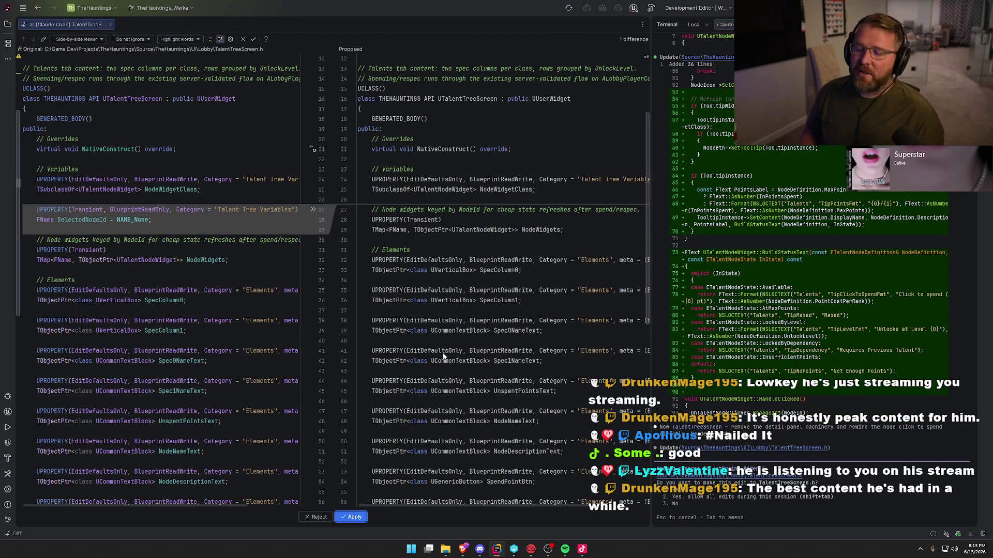
- Apply TalentTreeScreen.h removals of SelectedNodeId, detail-panel widgets, OnSpendPointClicked and UpdateDetailPanel
{"action": "scroll", "coordinate": [478, 346], "scroll_direction": "down", "scroll_amount": 10}
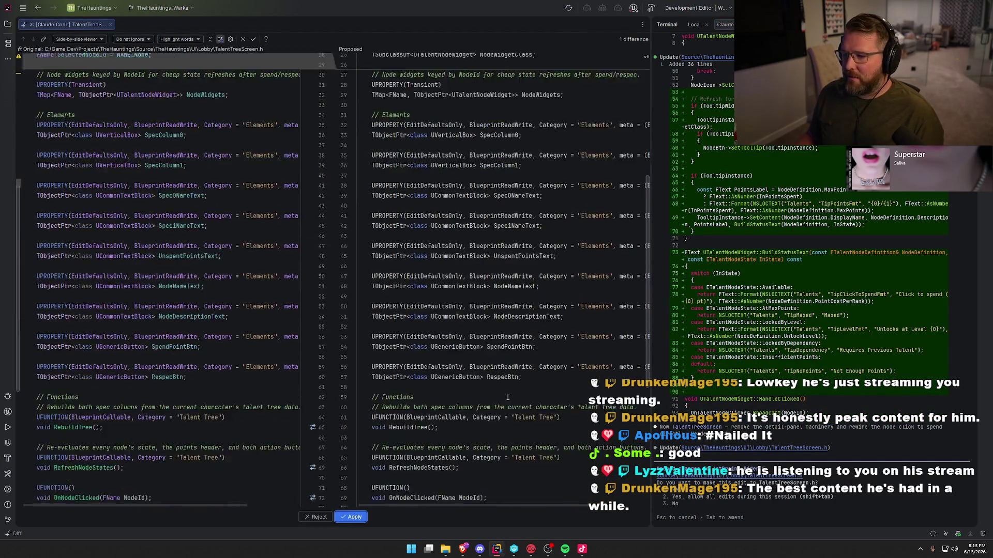
{"action": "left_click", "coordinate": [354, 517]}
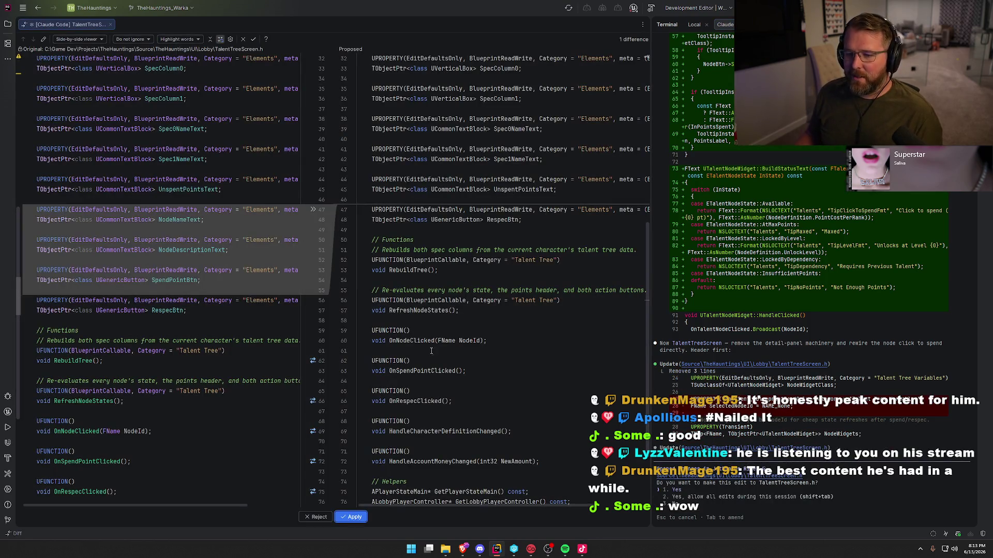
{"action": "left_click", "coordinate": [351, 517]}
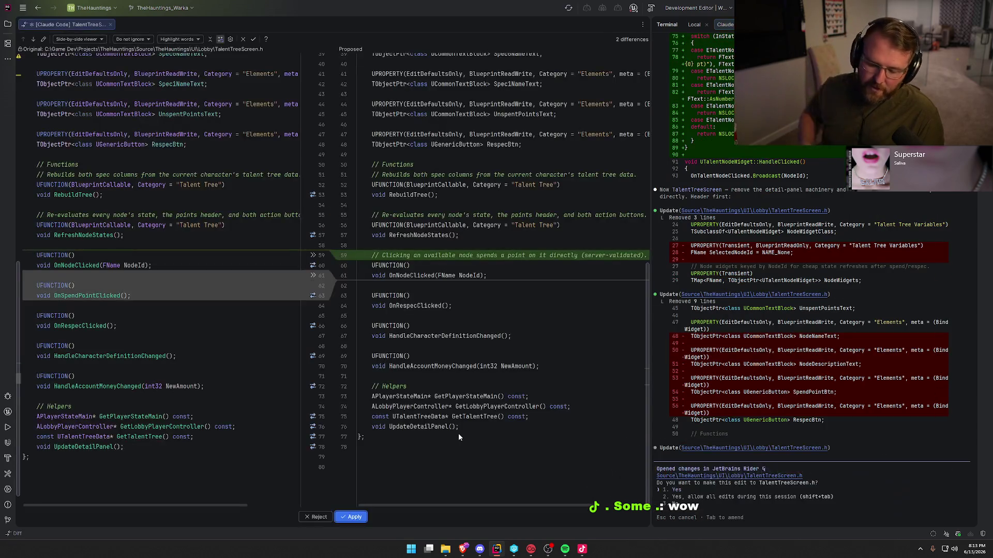
{"action": "left_click", "coordinate": [354, 517]}
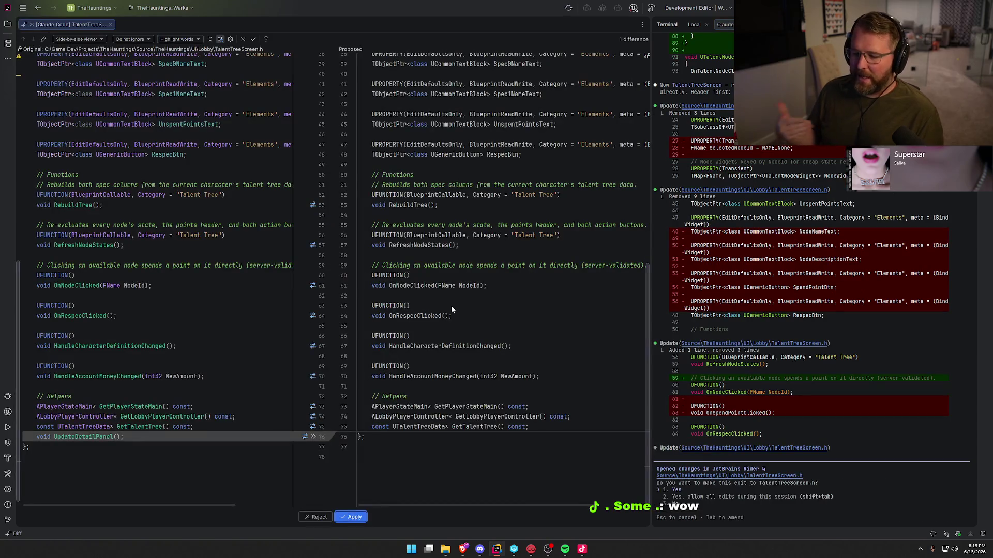
{"action": "left_click", "coordinate": [355, 518]}
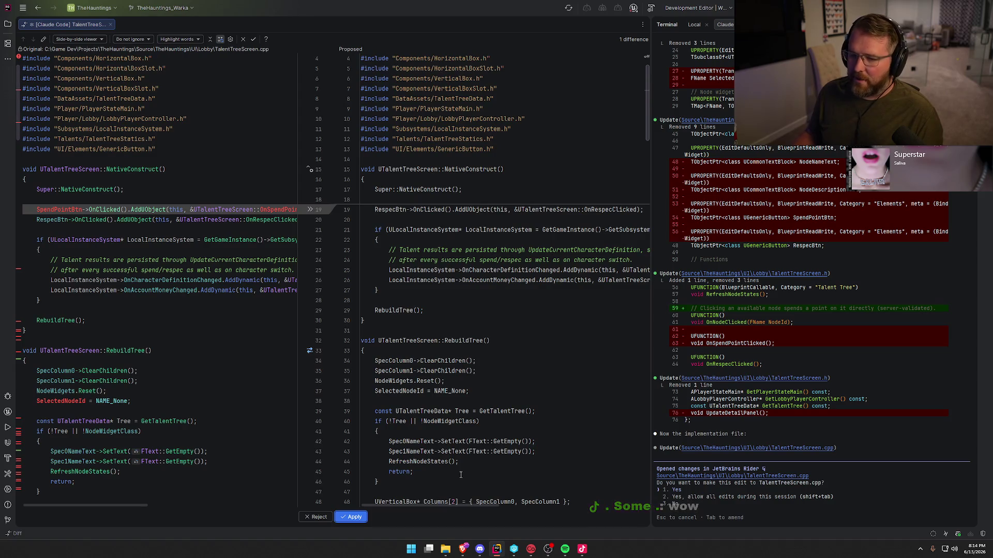
- Apply TalentTreeScreen.cpp diffs removing spend-button code and making OnNodeClicked spend points directly
{"action": "left_click", "coordinate": [349, 514]}
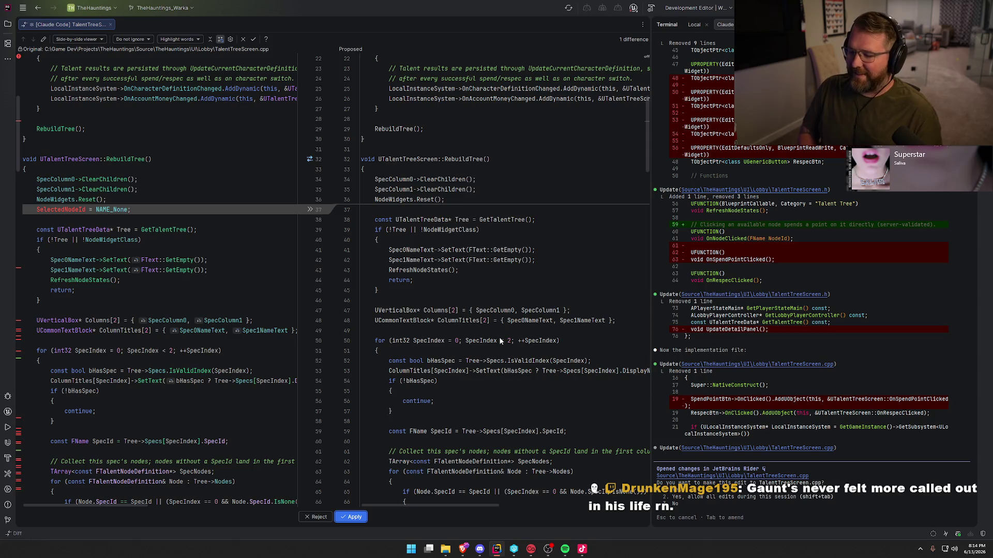
{"action": "left_click", "coordinate": [353, 517]}
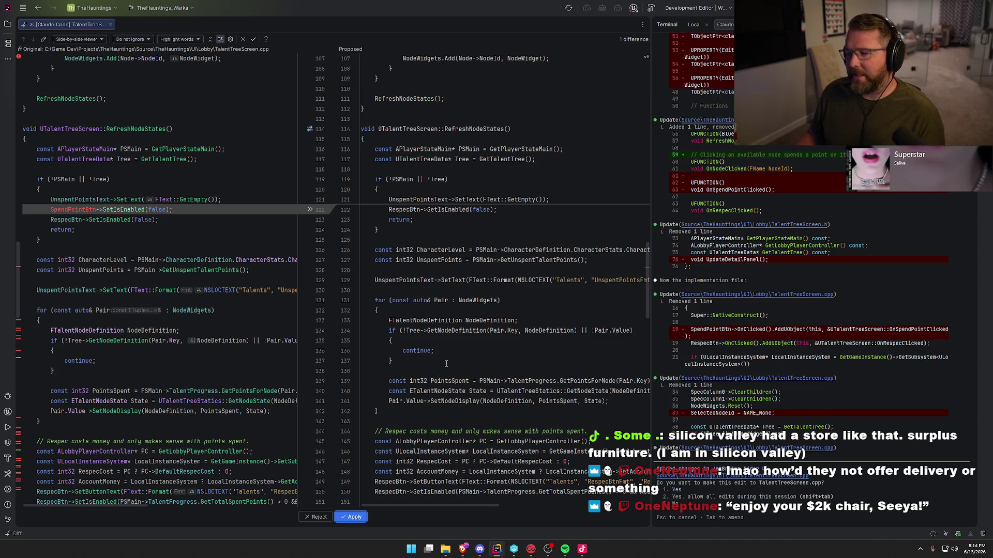
{"action": "key", "text": "Return"}
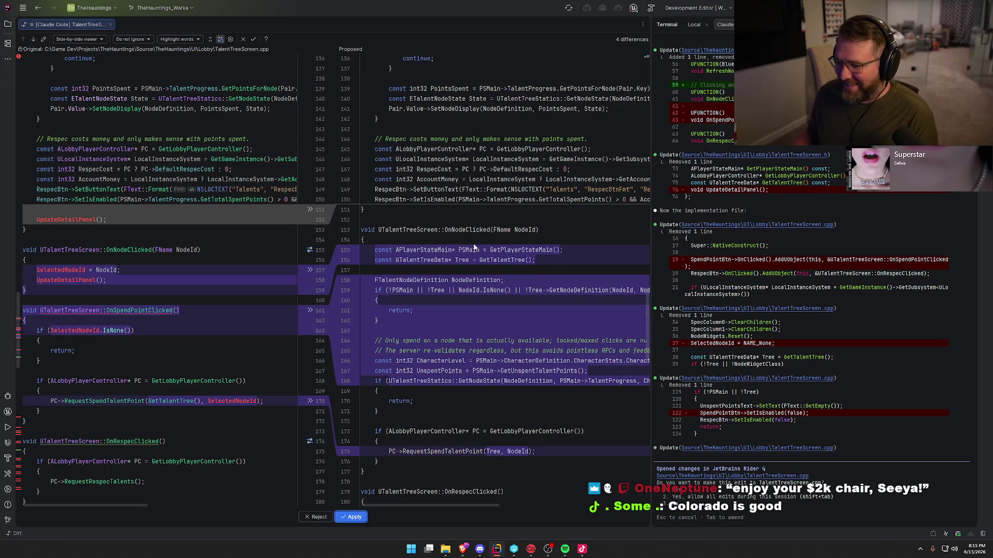
{"action": "scroll", "coordinate": [483, 351], "scroll_direction": "down", "scroll_amount": 4}
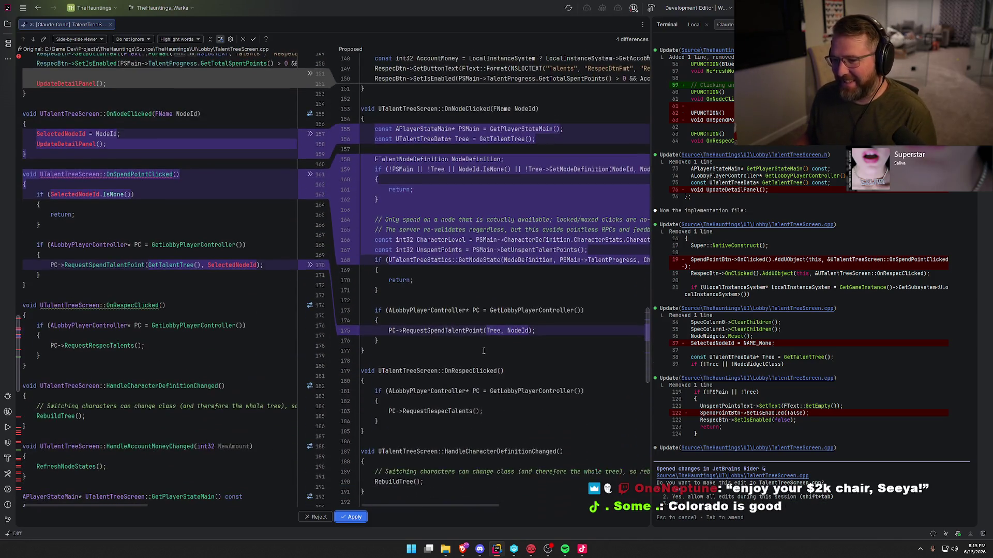
{"action": "left_click", "coordinate": [357, 519]}
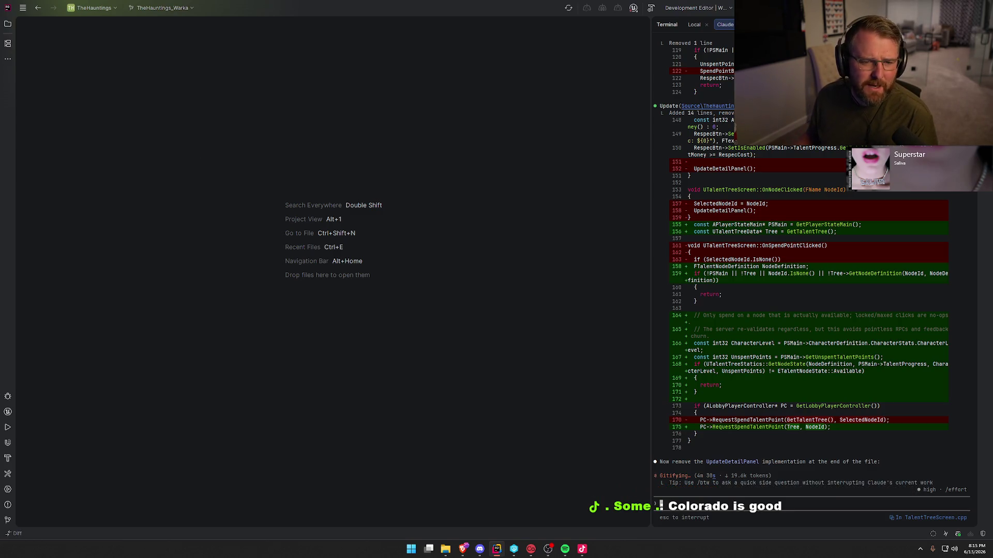
- Apply Claude's diff deleting the UpdateDetailPanel implementation at the end of TalentTreeScreen.cpp
{"action": "key", "text": "alt+Tab"}
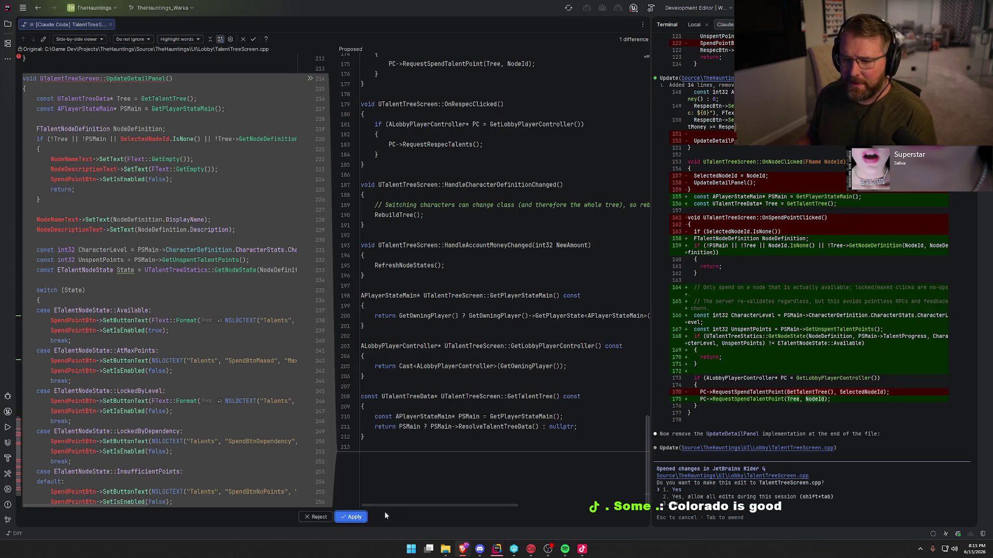
{"action": "left_click", "coordinate": [357, 517]}
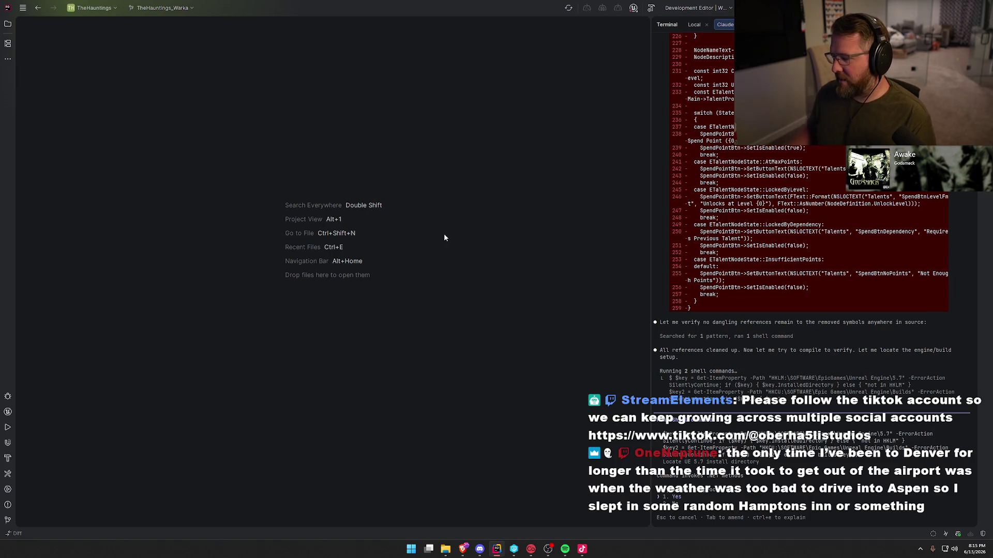
- Approve Claude's two reference-check shell commands and the TheHauntingsEditor Build.bat run
{"action": "key", "text": "Return"}
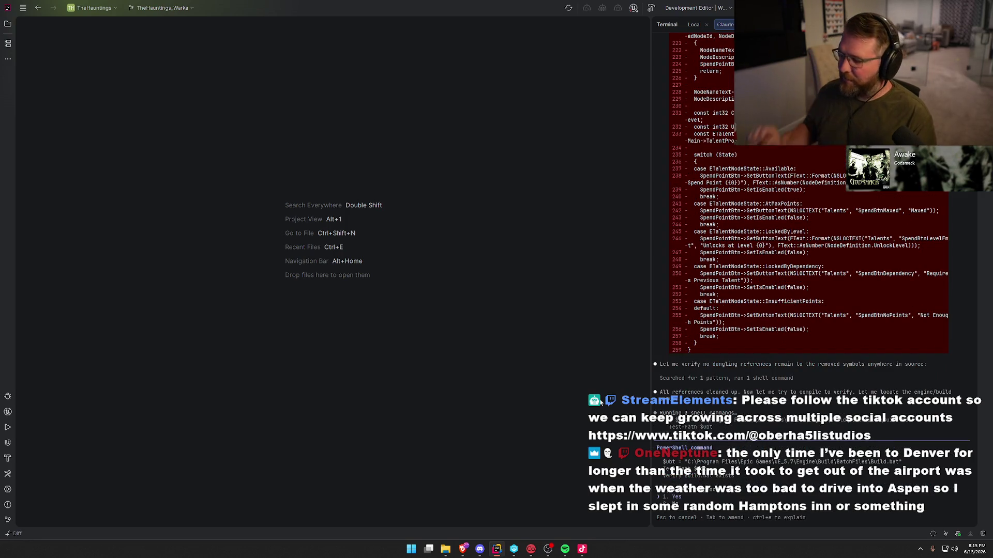
{"action": "key", "text": "Return"}
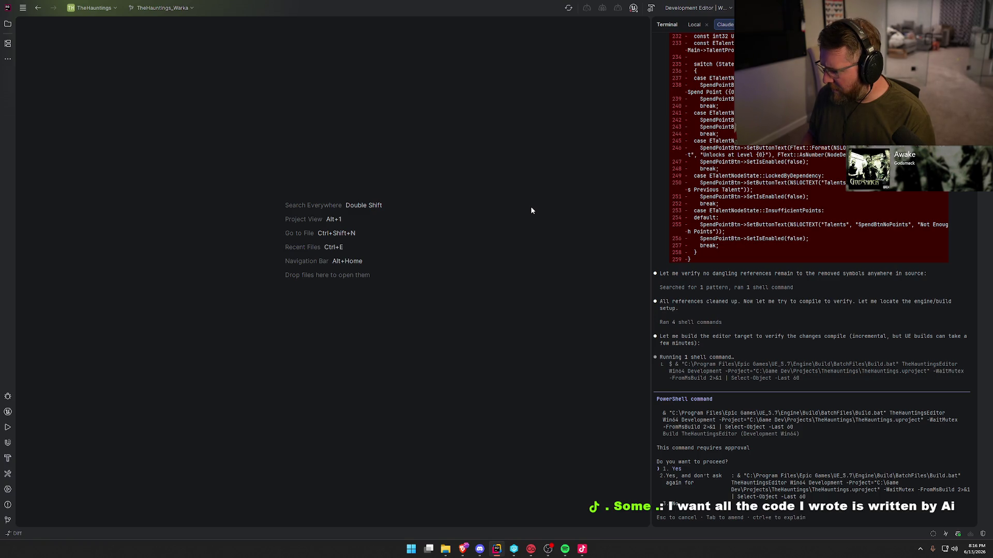
{"action": "key", "text": "Return"}
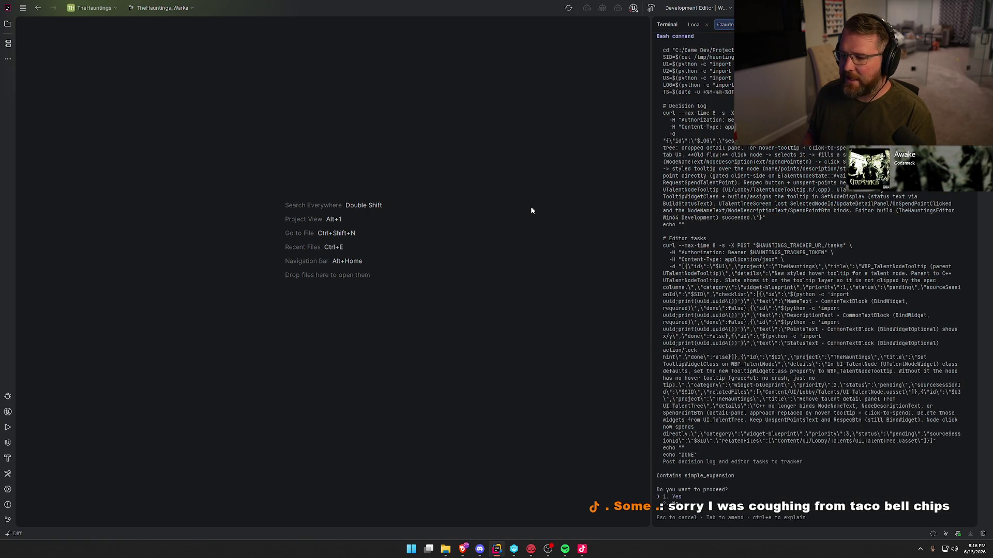
- Approve Claude's curl command posting the decision log and editor tasks to the tracker
{"action": "key", "text": "Return"}
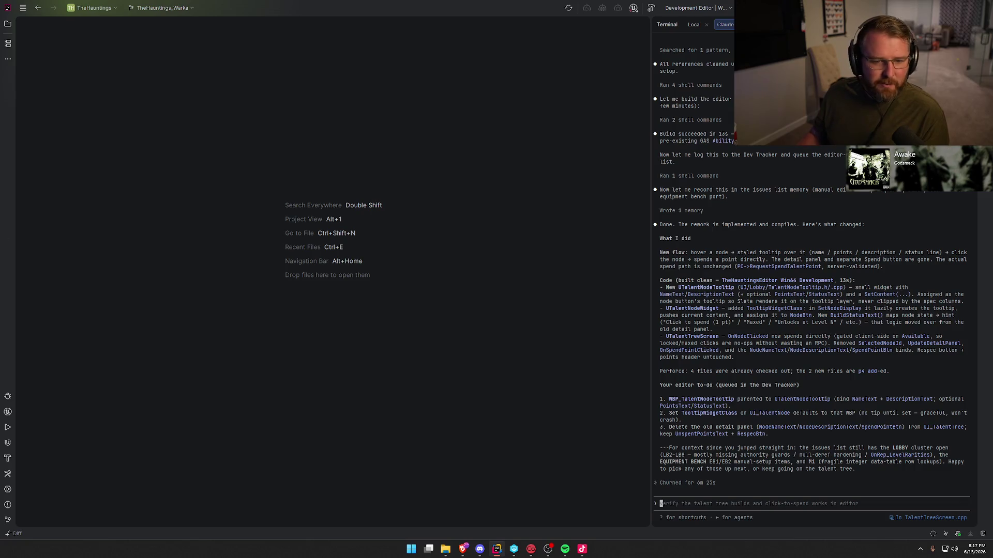
- Launch UnrealEditor.exe from Rider with Ctrl+F5 and hide the UnrealLink log panel
{"action": "key", "text": "alt+Tab"}
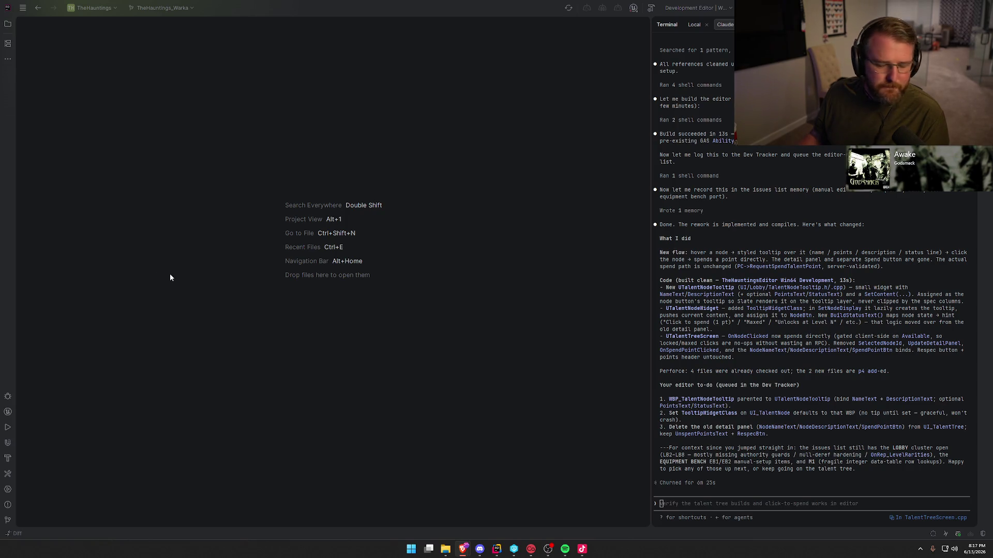
{"action": "left_click", "coordinate": [536, 187]}
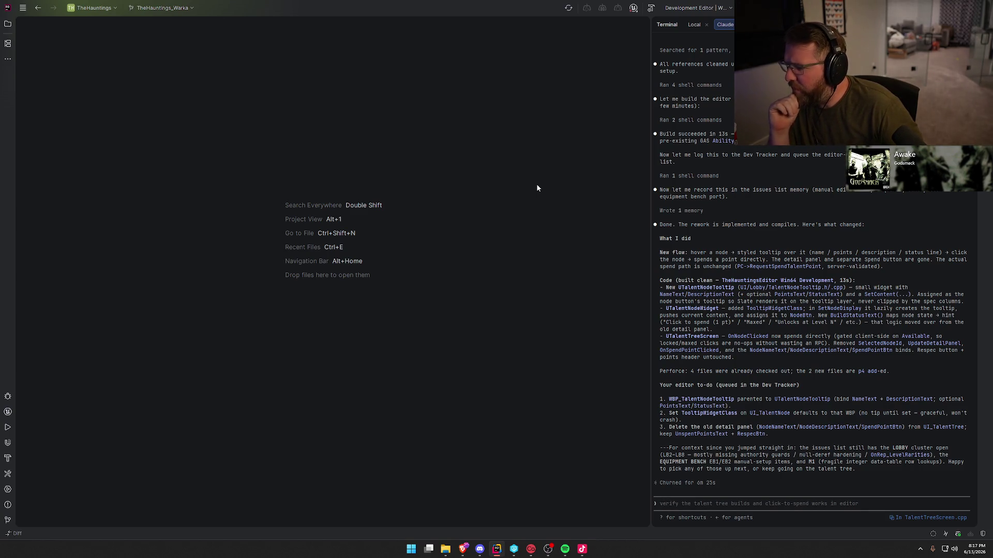
{"action": "key", "text": "ctrl+F5"}
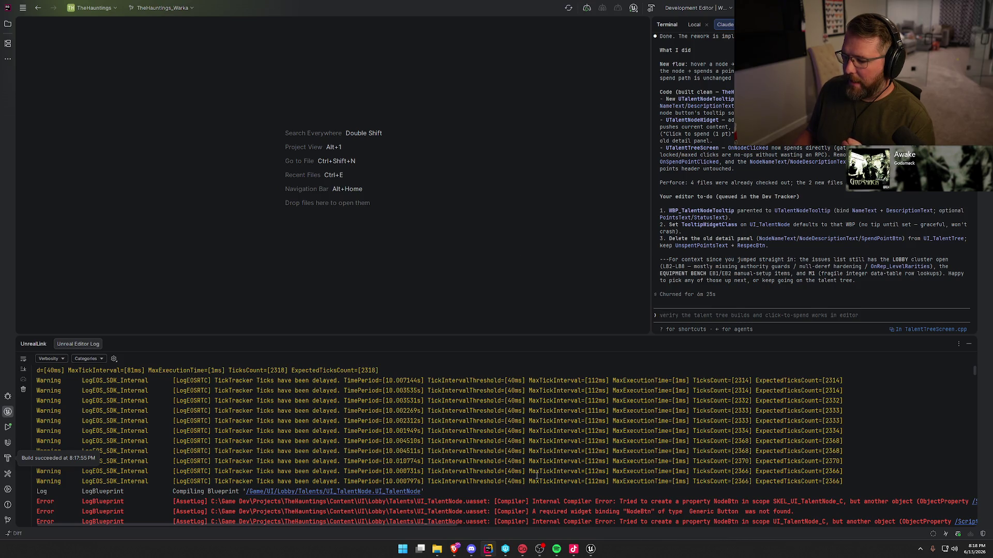
{"action": "left_click", "coordinate": [968, 344]}
- In Unreal Editor, hide the UI_TalentTree canvas's dashed outlines and open the Content/UI/Lobby/Talents folder
{"action": "left_click", "coordinate": [591, 549]}
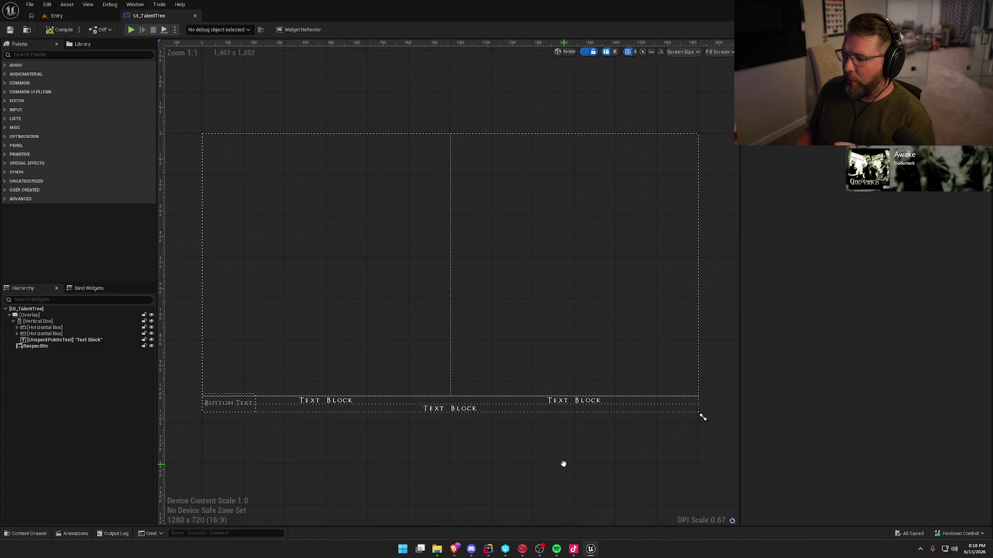
{"action": "left_click", "coordinate": [585, 52]}
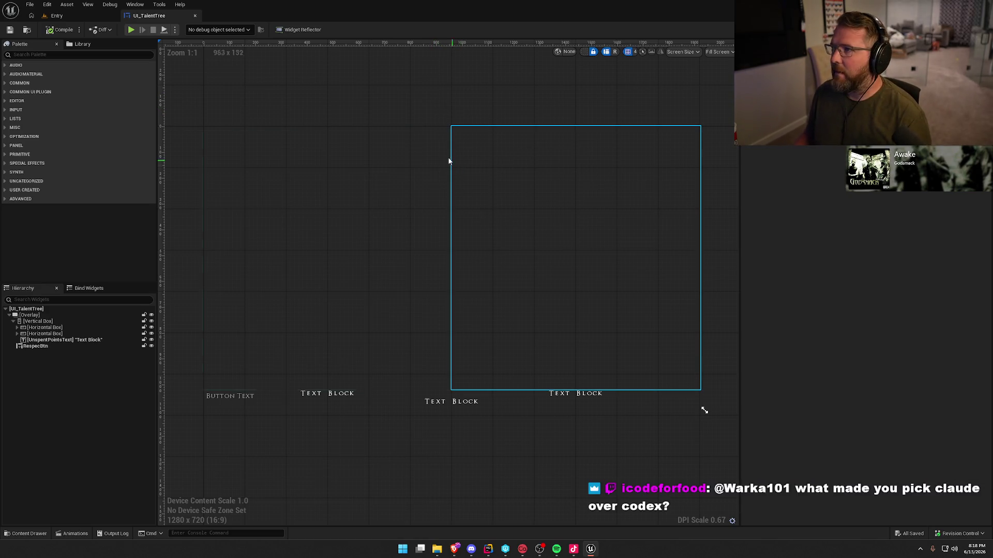
{"action": "left_click_drag", "start_coordinate": [423, 85], "coordinate": [424, 95]}
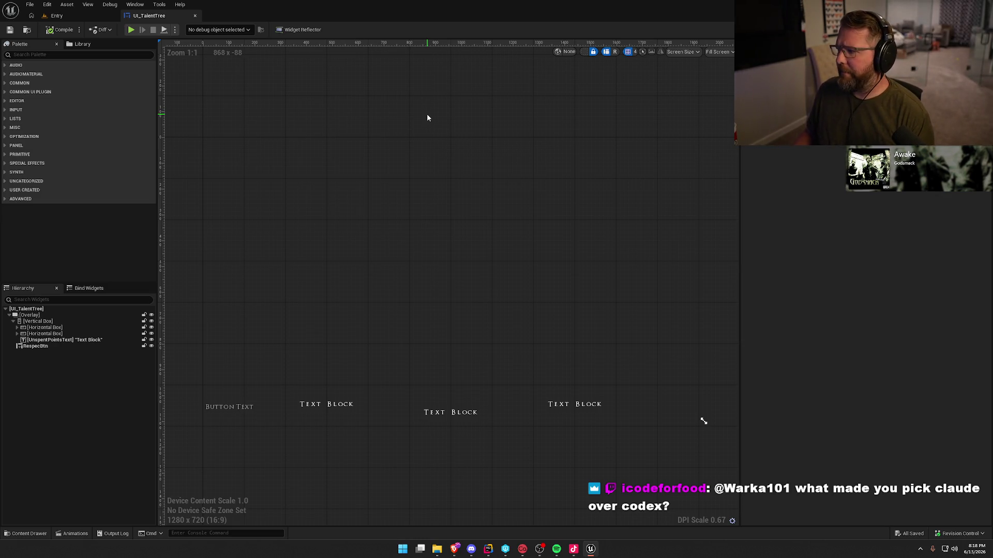
{"action": "left_click_drag", "start_coordinate": [434, 114], "coordinate": [443, 100]}
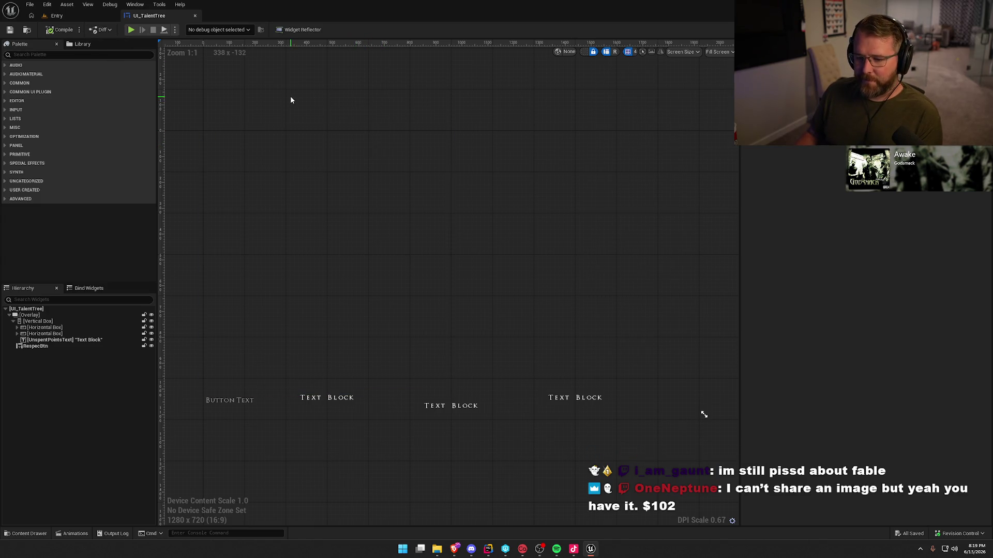
{"action": "key", "text": "ctrl+space"}
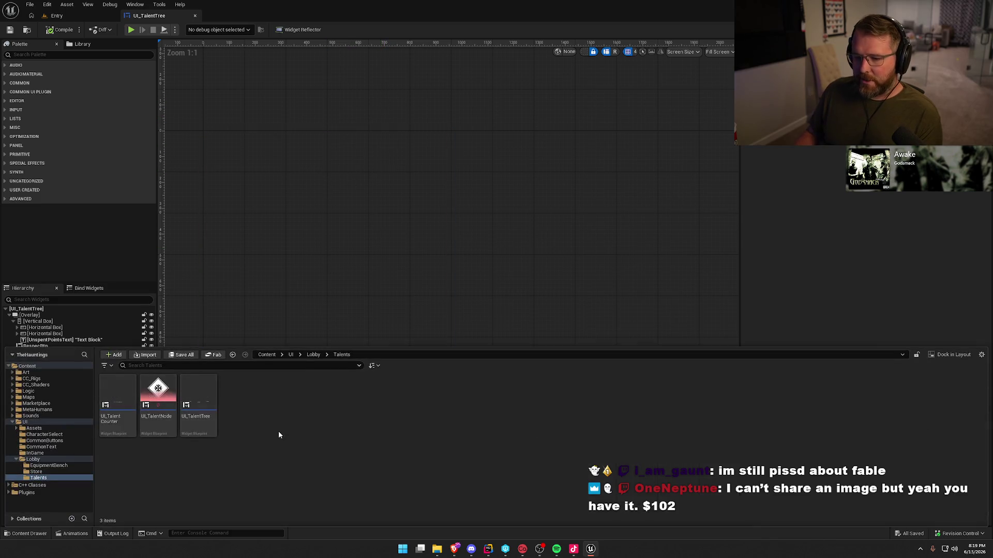
- Create a Widget Blueprint with parent TalentNodeTooltip, name it UI_TalentTooltip, and save it
{"action": "right_click", "coordinate": [260, 423]}
{"action": "mouse_move", "coordinate": [298, 408]}
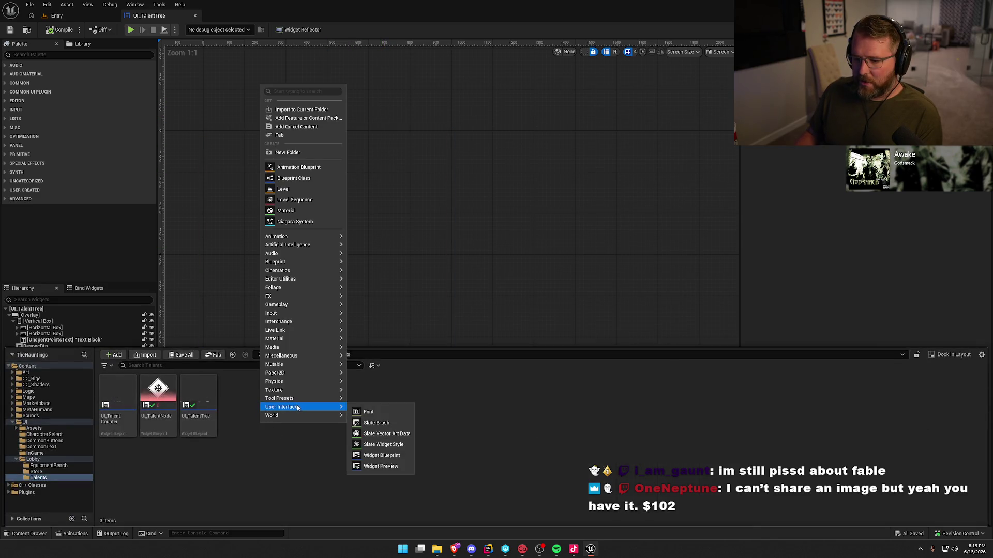
{"action": "left_click", "coordinate": [381, 455]}
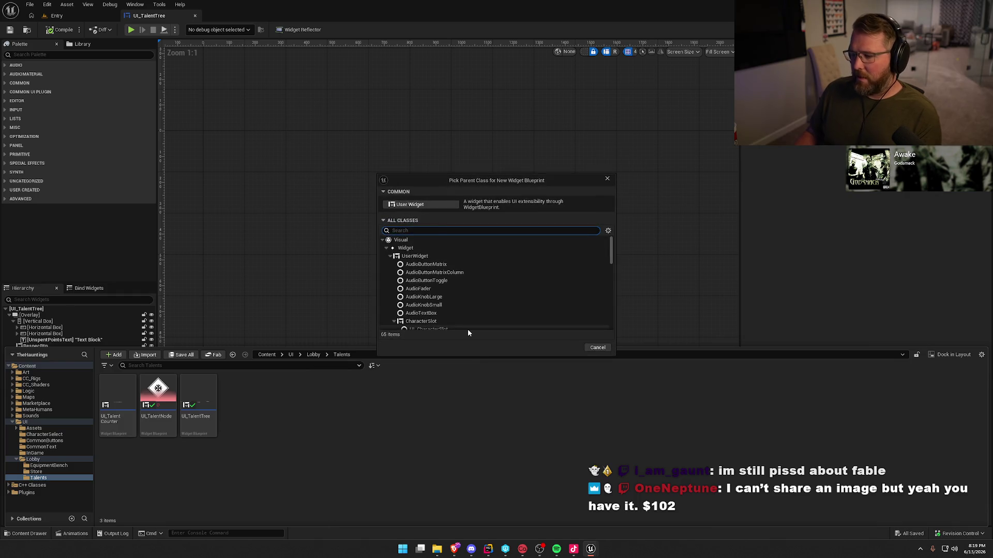
{"action": "type", "text": "tool"}
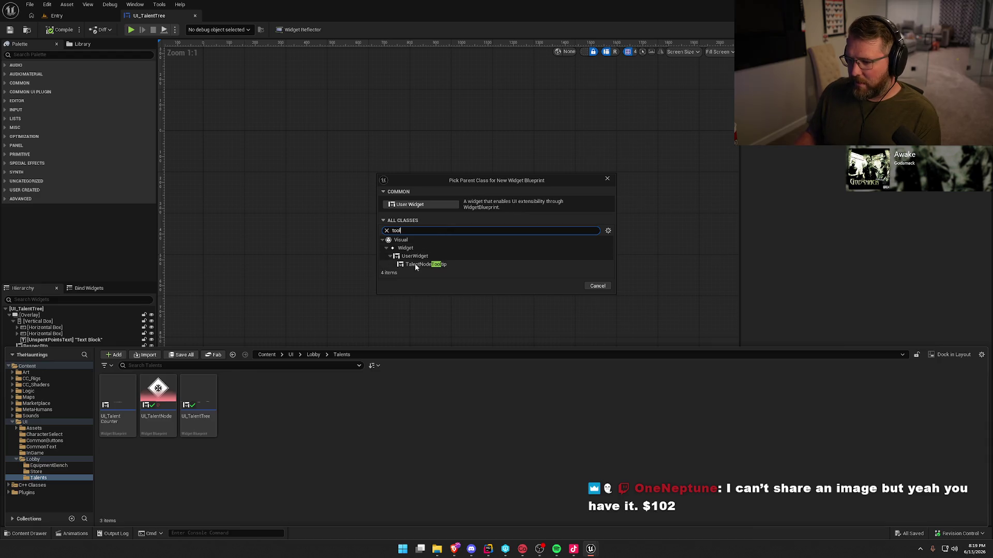
{"action": "left_click", "coordinate": [417, 265]}
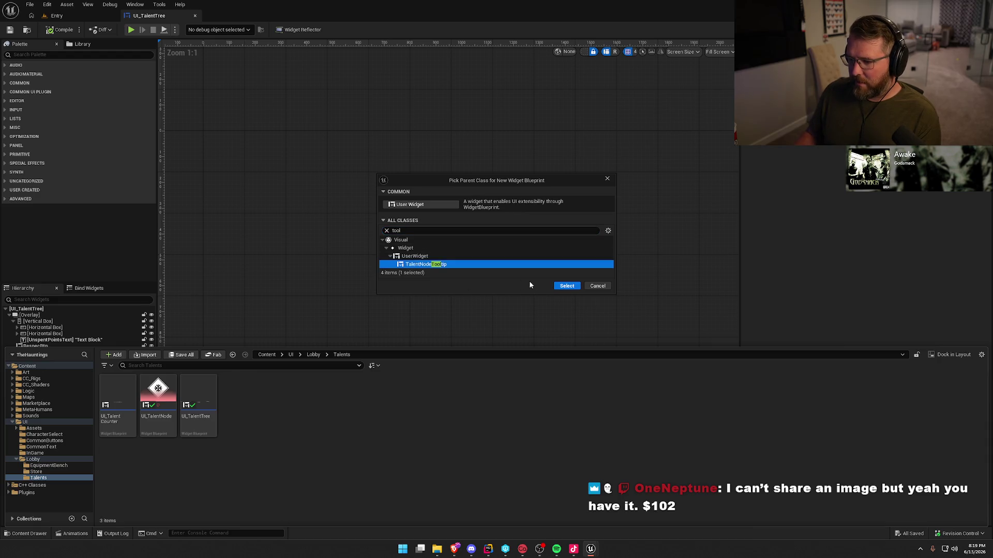
{"action": "left_click", "coordinate": [567, 287]}
{"action": "type", "text": "UI_"}
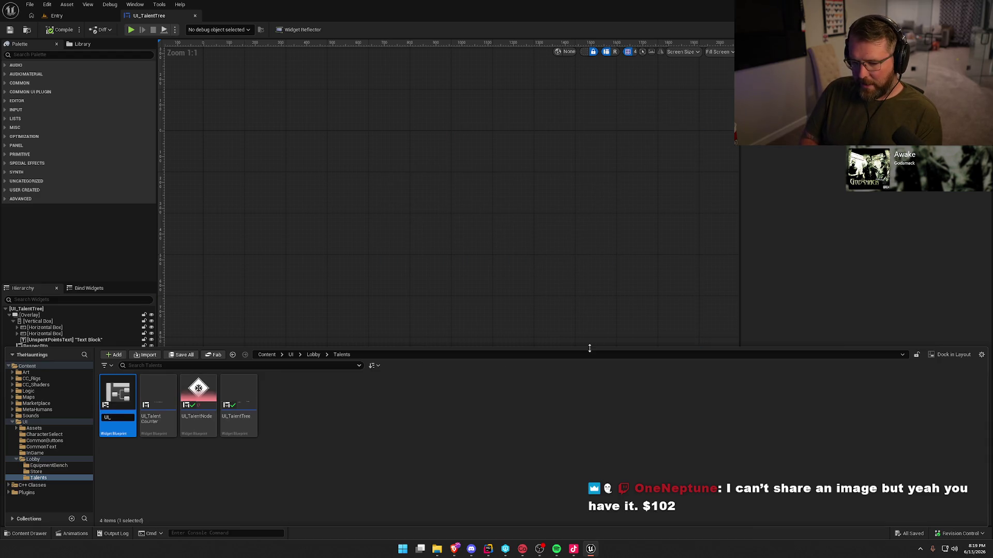
{"action": "type", "text": "TalentTooltip"}
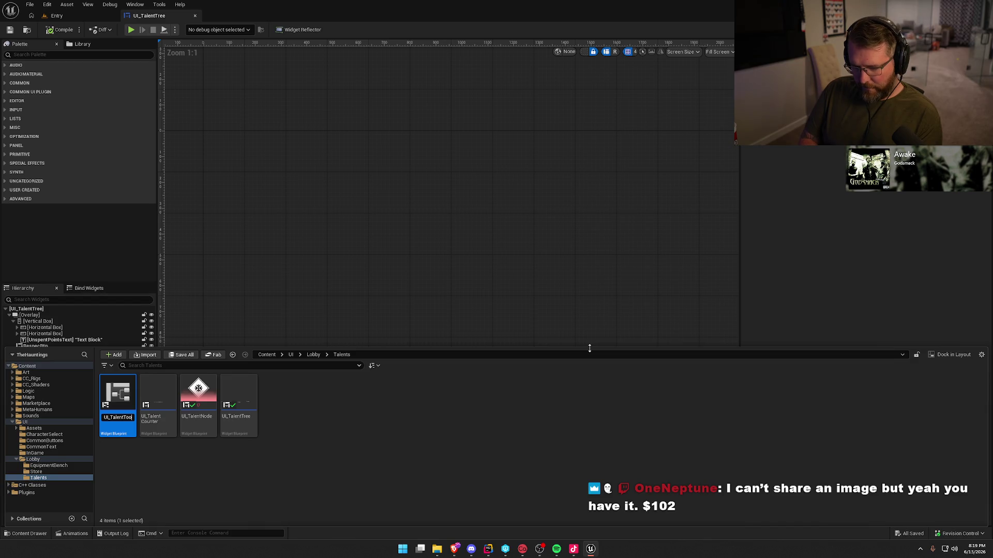
{"action": "key", "text": "Return"}
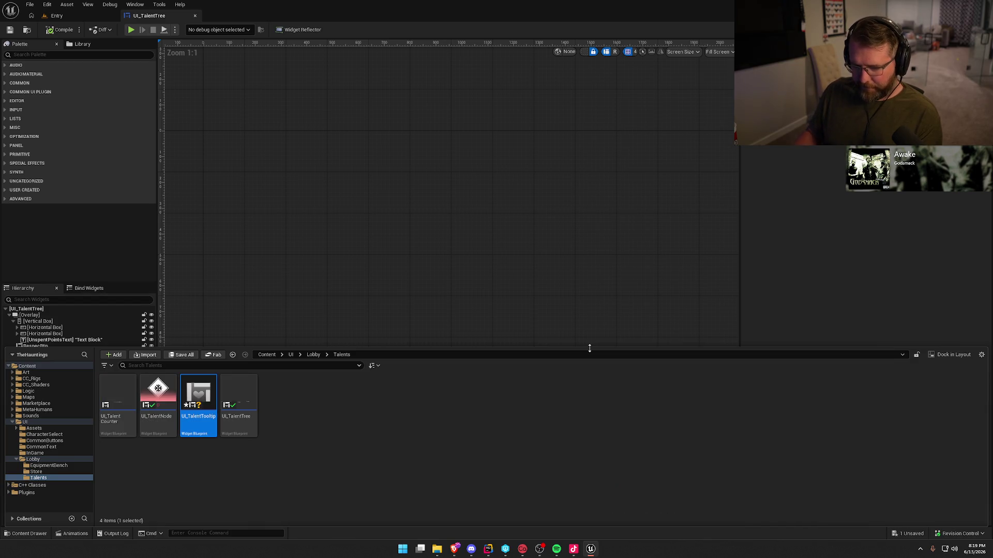
{"action": "key", "text": "ctrl+s"}
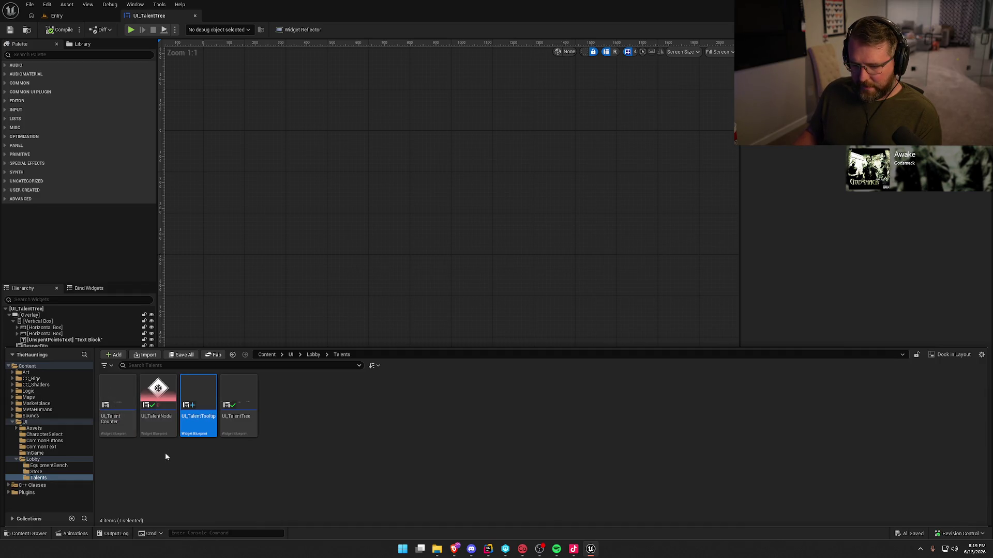
- Open UI_TalentTooltip, dock its tab beside the other widgets, and compile it
{"action": "left_click", "coordinate": [162, 392]}
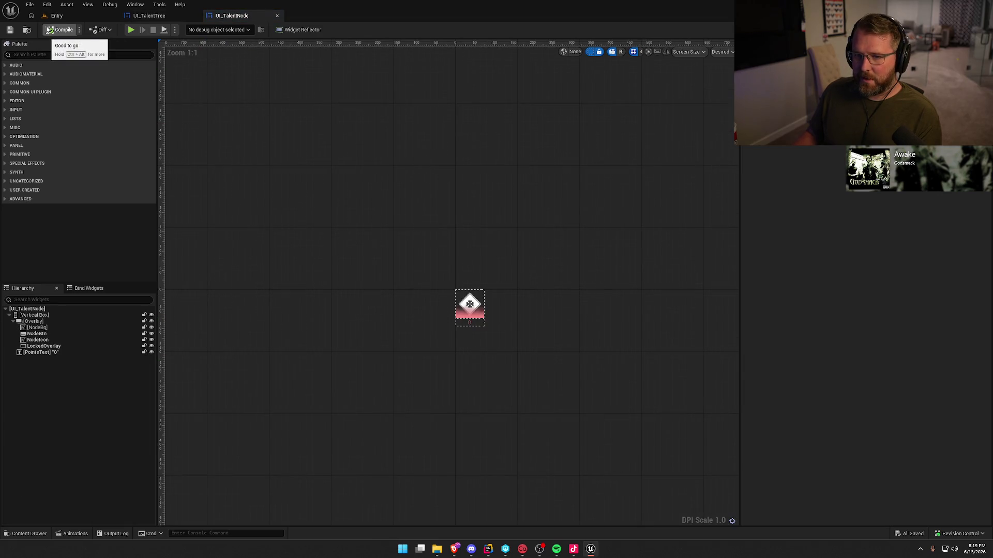
{"action": "key", "text": "ctrl+space"}
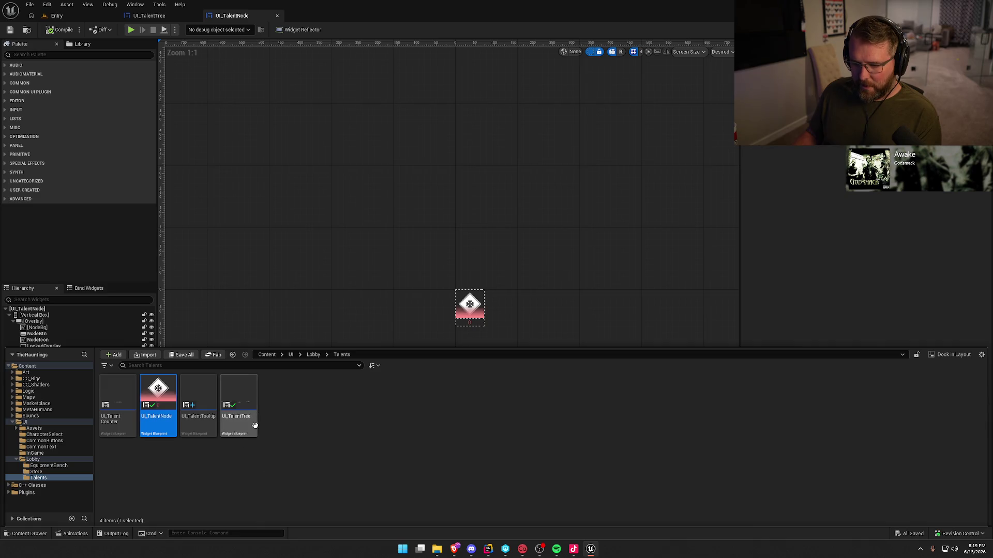
{"action": "double_click", "coordinate": [205, 401]}
{"action": "mouse_move", "coordinate": [153, 66]}
{"action": "left_mouse_down"}
{"action": "mouse_move", "coordinate": [326, 27]}
{"action": "mouse_move", "coordinate": [326, 18]}
{"action": "left_mouse_up"}
{"action": "left_click", "coordinate": [59, 30]}
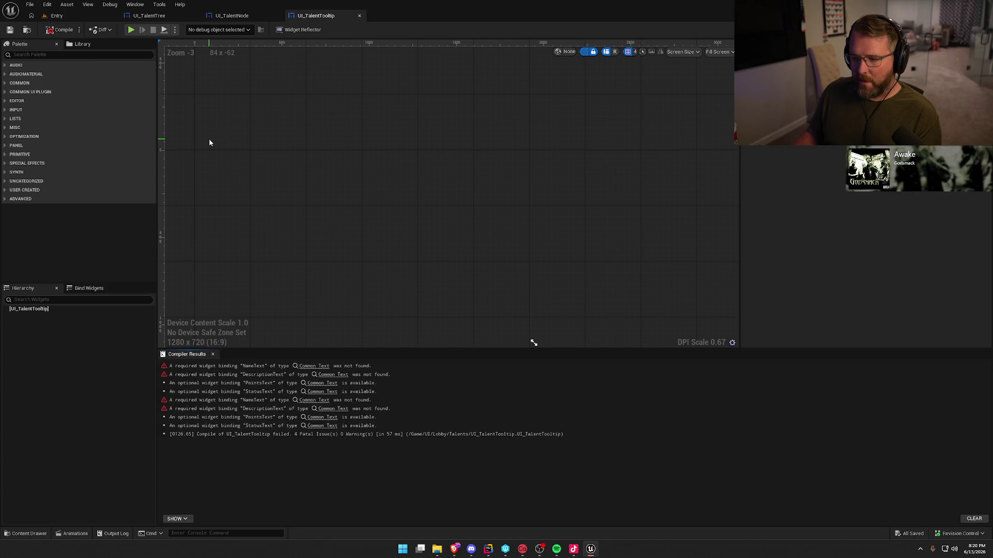
{"action": "left_click_drag", "start_coordinate": [322, 202], "coordinate": [311, 190]}
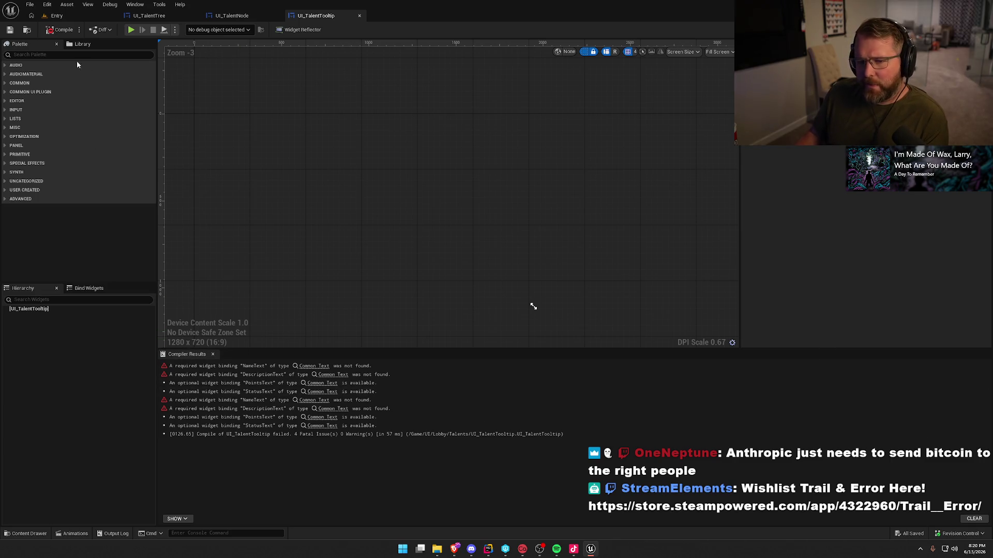
- Add an Overlay as the tooltip's root and place a Border inside it
{"action": "left_click", "coordinate": [45, 54]}
{"action": "type", "text": "over"}
{"action": "double_click", "coordinate": [33, 74]}
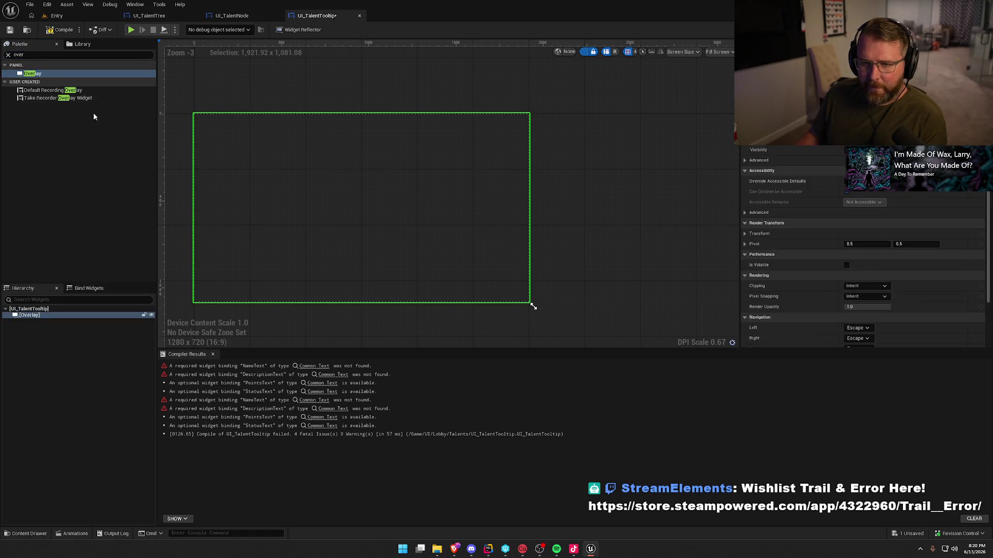
{"action": "type", "text": "bor"}
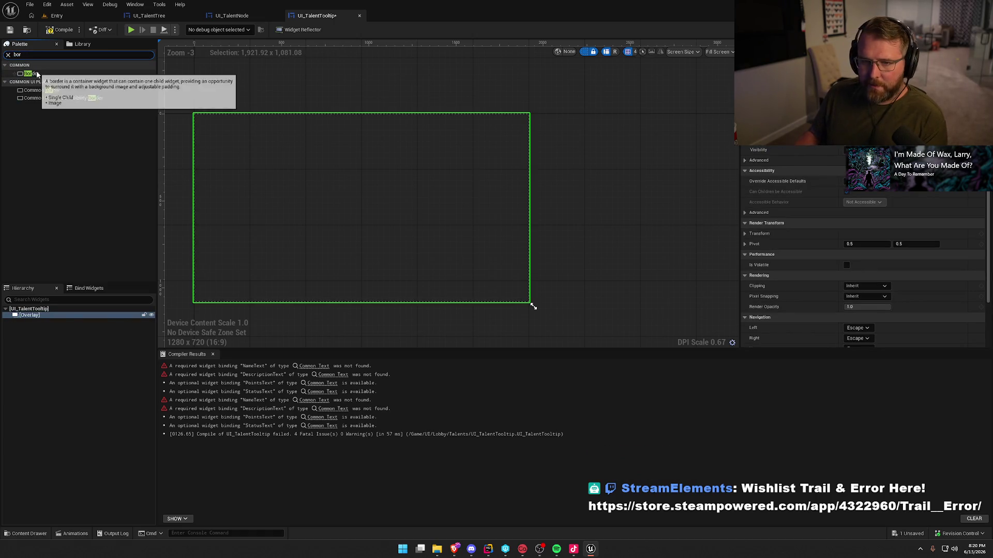
{"action": "left_click_drag", "start_coordinate": [31, 73], "coordinate": [40, 306]}
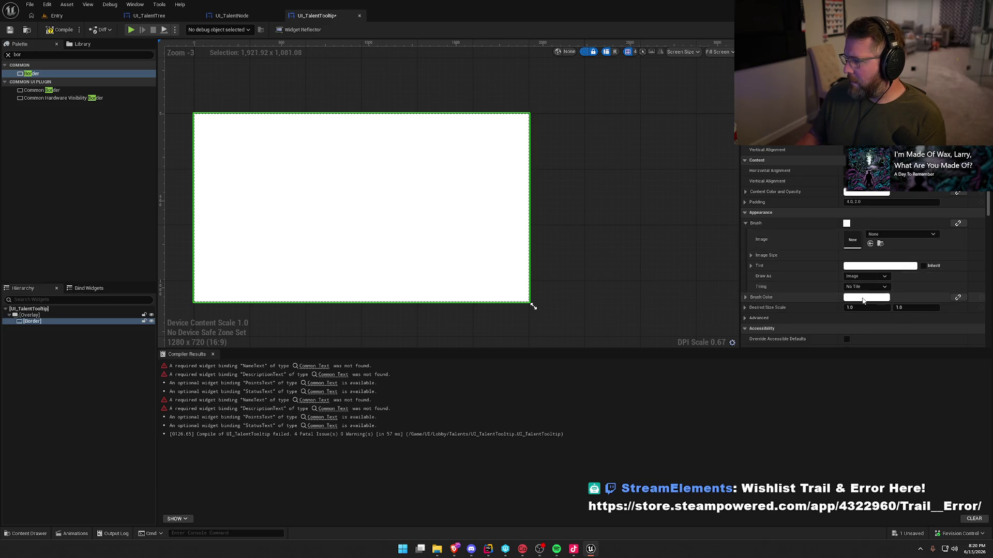
- Set the Border's Brush Color to black with alpha 0.5
{"action": "left_click", "coordinate": [863, 297]}
{"action": "left_click", "coordinate": [741, 455]}
{"action": "left_click", "coordinate": [755, 437]}
{"action": "type", "text": "0.5"}
{"action": "key", "text": "Return"}
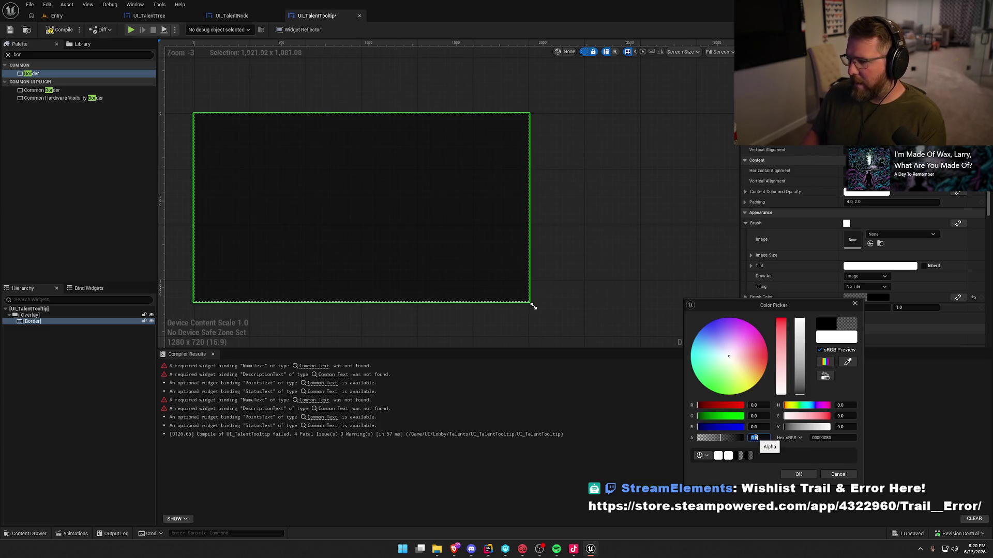
{"action": "left_click", "coordinate": [798, 474]}
- Add a Background Blur to the Overlay behind the Border, raise its Blur Strength, and compile
{"action": "left_click", "coordinate": [39, 56]}
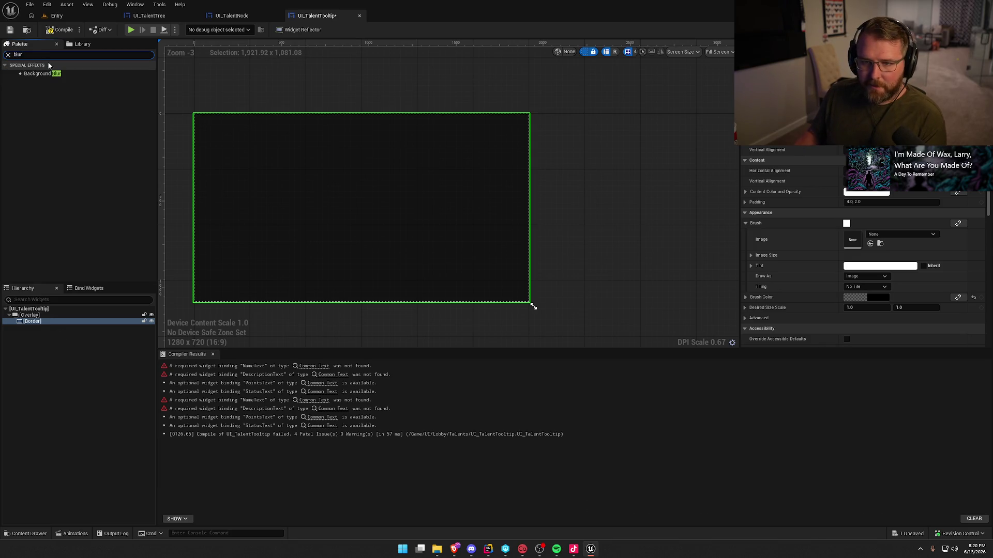
{"action": "mouse_move", "coordinate": [39, 74]}
{"action": "left_mouse_down"}
{"action": "mouse_move", "coordinate": [41, 339]}
{"action": "mouse_move", "coordinate": [32, 326]}
{"action": "left_mouse_up"}
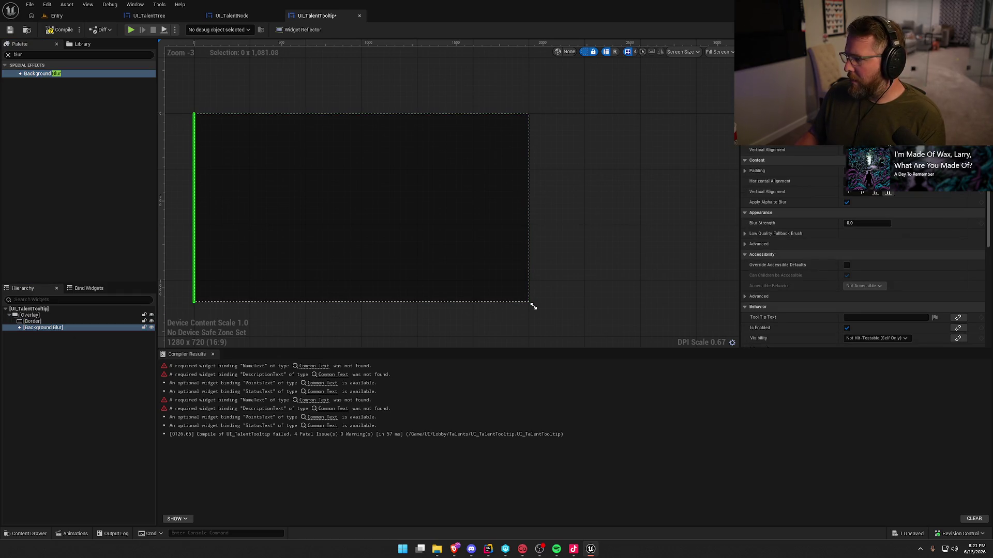
{"action": "left_click_drag", "start_coordinate": [32, 321], "coordinate": [30, 331]}
{"action": "left_click", "coordinate": [31, 322]}
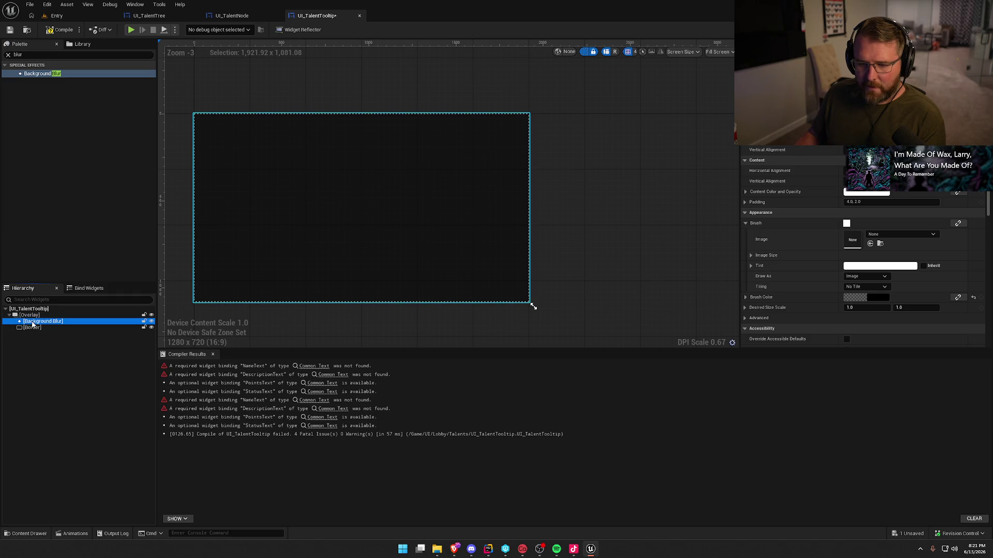
{"action": "left_click", "coordinate": [864, 224]}
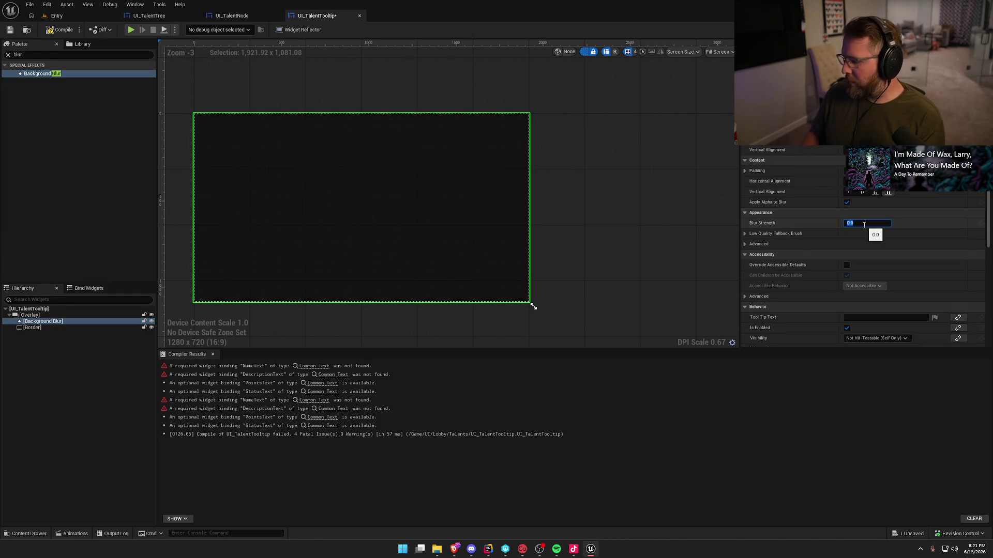
{"action": "key", "text": "Return"}
{"action": "key", "text": "F7"}
{"action": "left_click", "coordinate": [58, 404]}
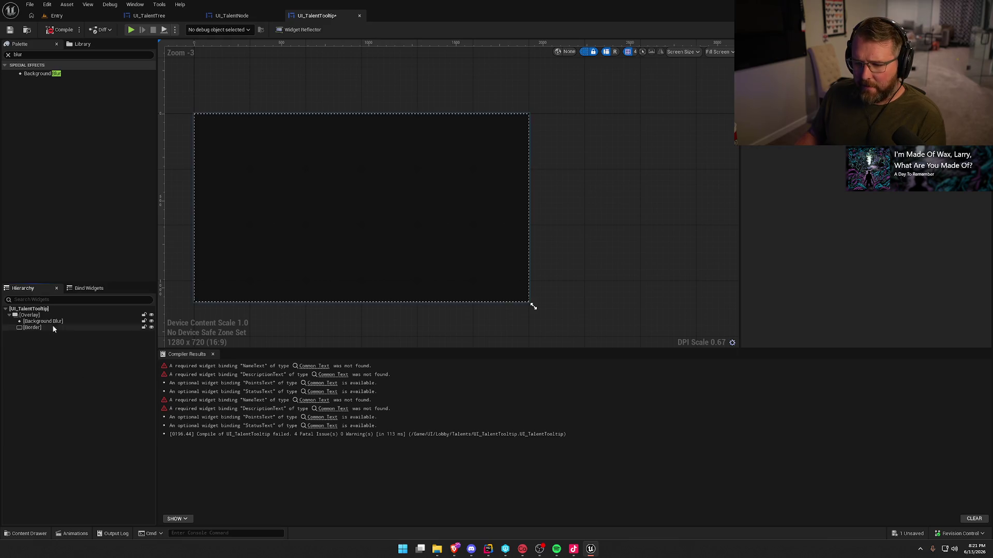
- Place a Vertical Box inside the Border and add a Common Text into it
{"action": "type", "text": "vert"}
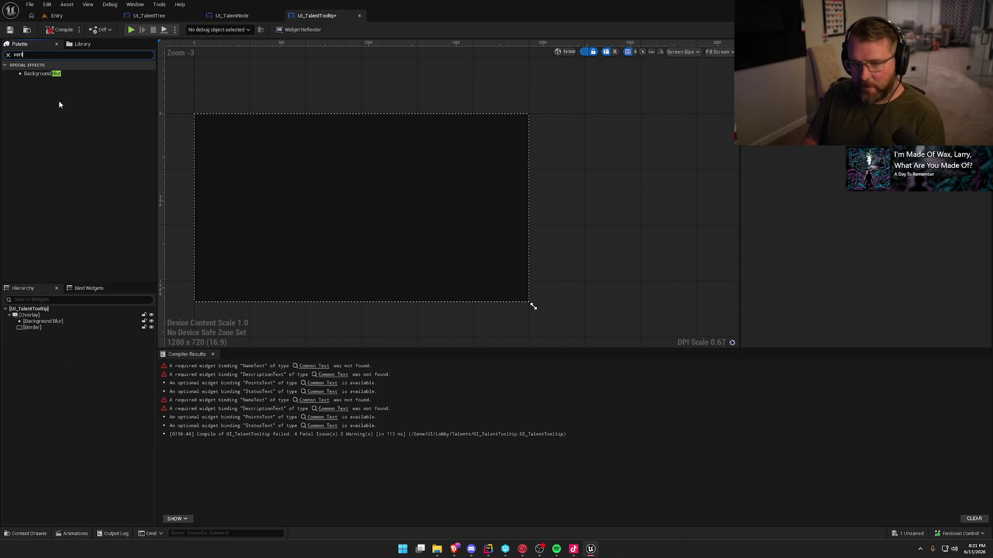
{"action": "left_click_drag", "start_coordinate": [37, 74], "coordinate": [102, 211]}
{"action": "left_click_drag", "start_coordinate": [29, 334], "coordinate": [30, 333]}
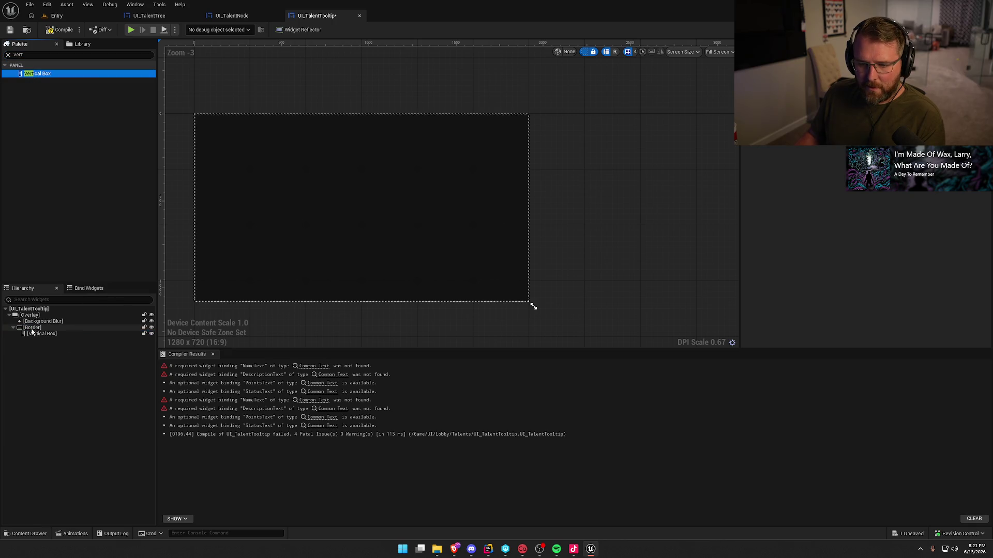
{"action": "left_click", "coordinate": [24, 56]}
{"action": "type", "text": "comm"}
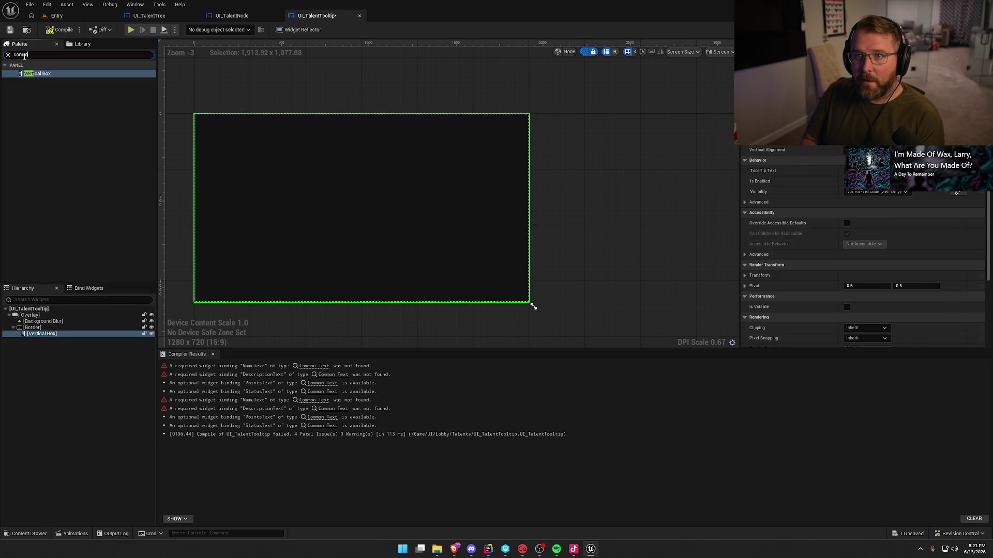
{"action": "type", "text": "on"}
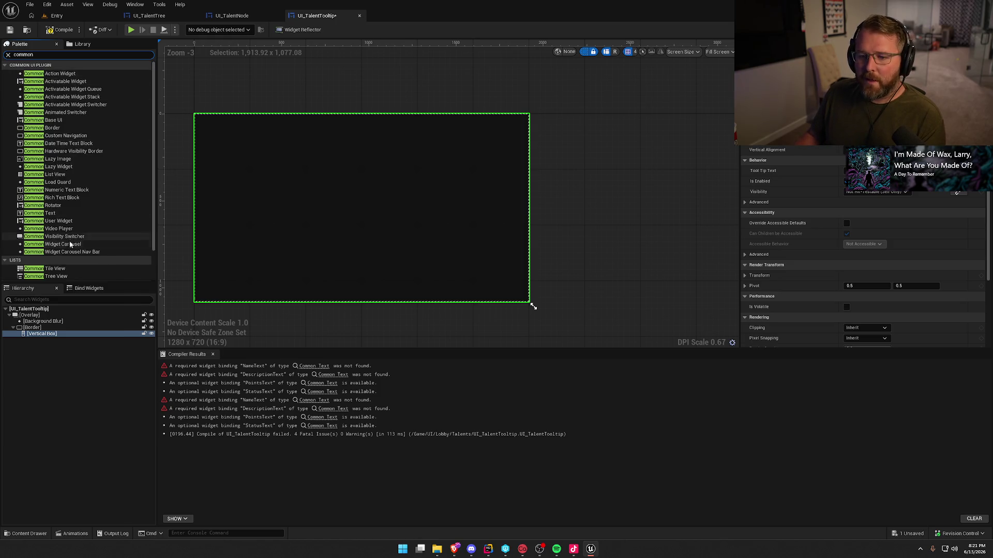
{"action": "mouse_move", "coordinate": [46, 214]}
{"action": "left_mouse_down"}
{"action": "mouse_move", "coordinate": [111, 296]}
{"action": "mouse_move", "coordinate": [45, 336]}
{"action": "left_mouse_up"}
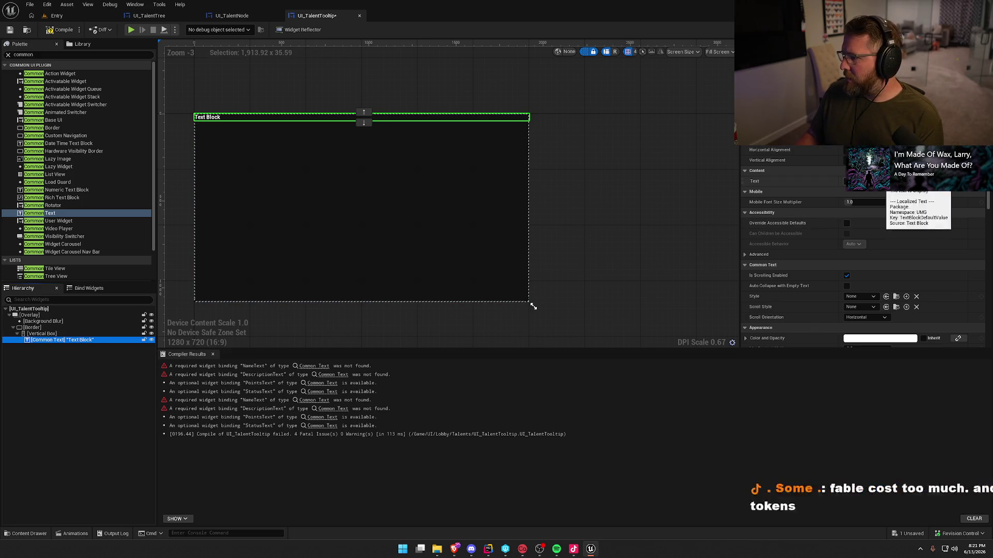
- Centre the text block horizontally, set its text to Name, and rename it NameText
{"action": "left_click", "coordinate": [859, 150]}
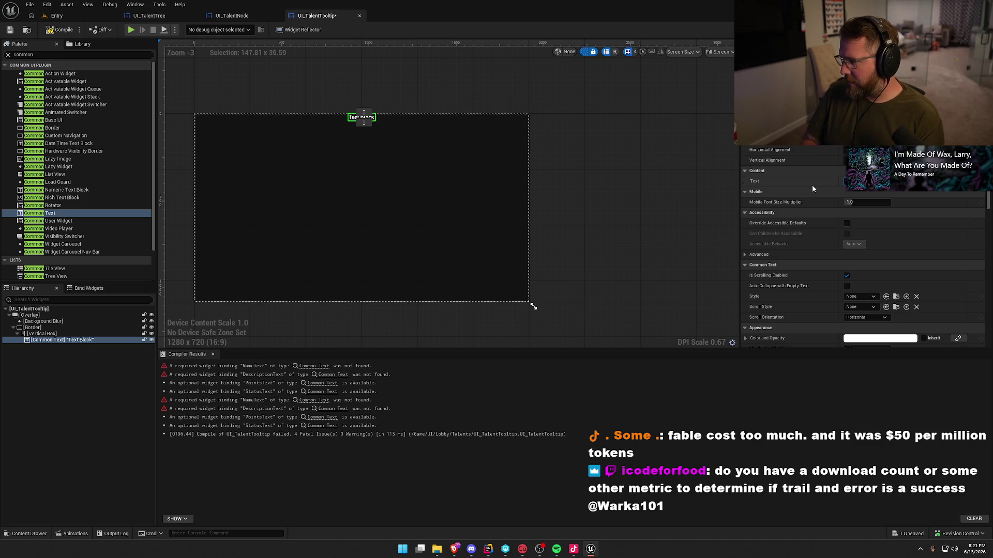
{"action": "type", "text": "Name"}
{"action": "key", "text": "Return"}
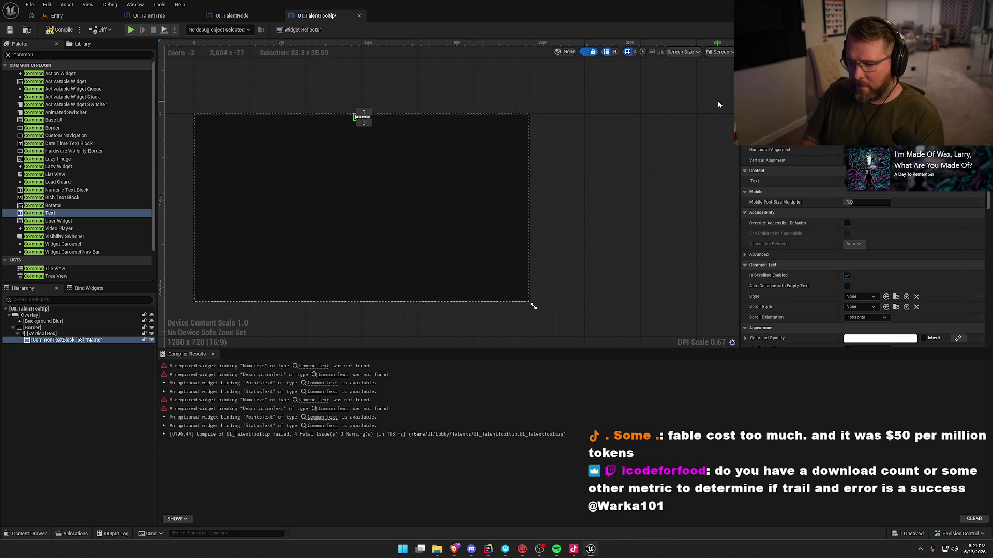
{"action": "type", "text": "NameText"}
{"action": "key", "text": "Return"}
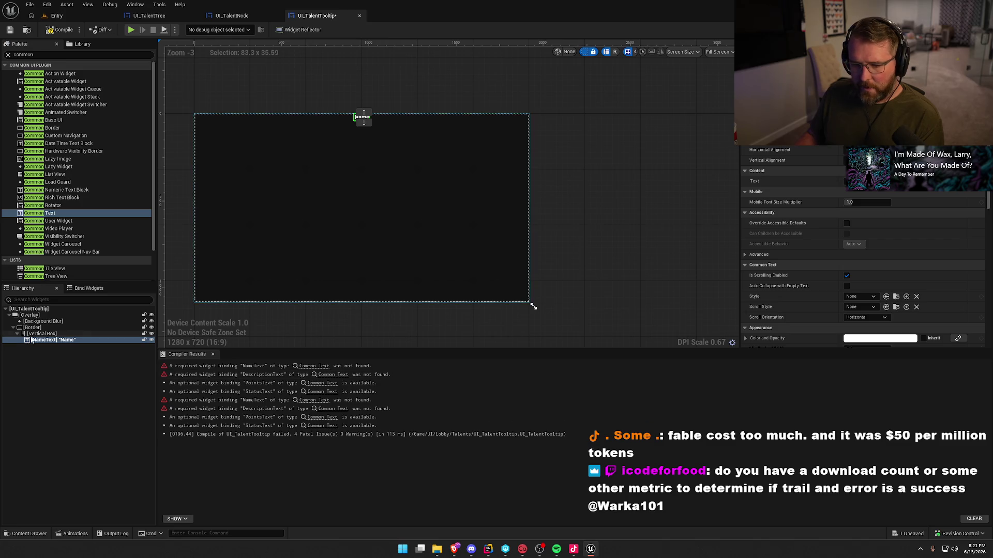
- Give NameText the DefaultMono text style and duplicate it
{"action": "left_click", "coordinate": [41, 340]}
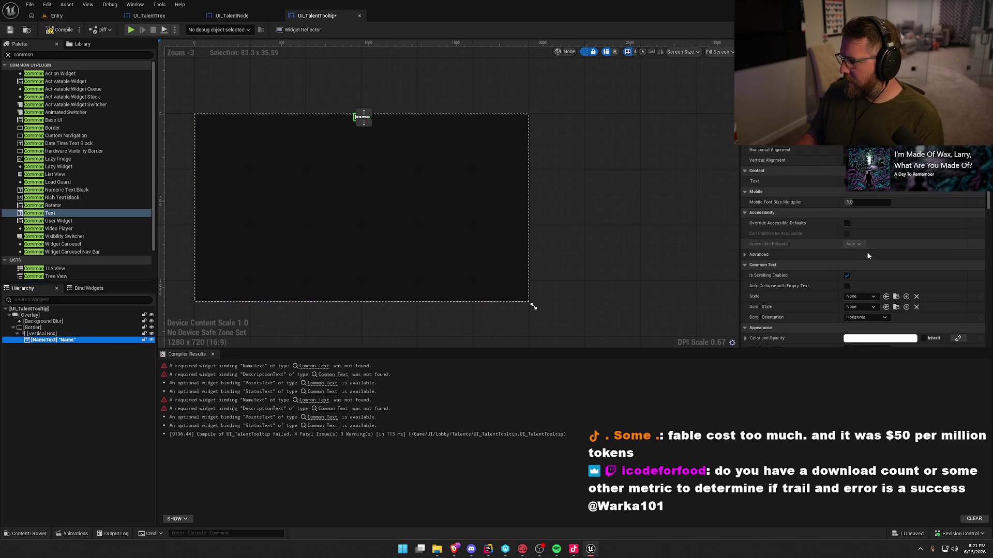
{"action": "left_click", "coordinate": [860, 296]}
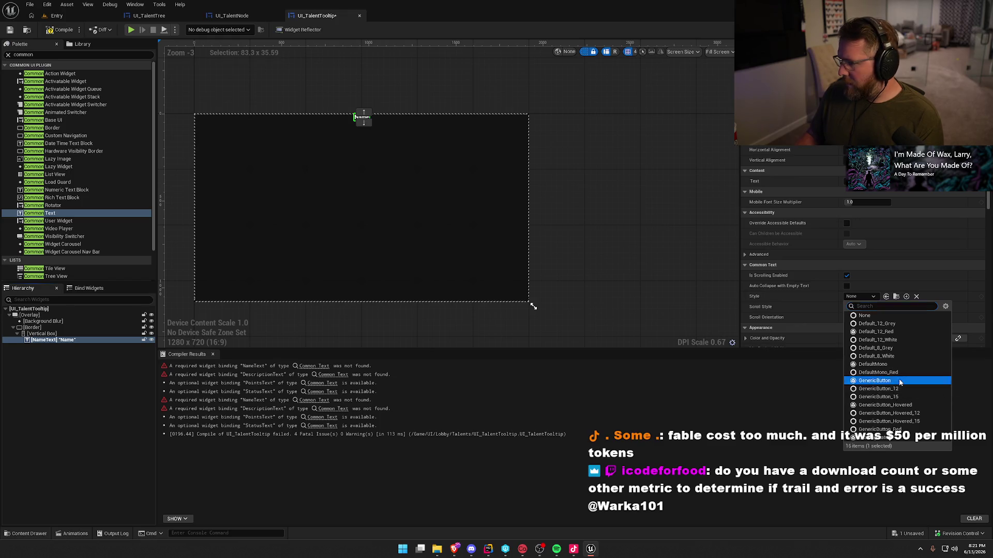
{"action": "left_click", "coordinate": [899, 380]}
{"action": "left_click", "coordinate": [861, 297]}
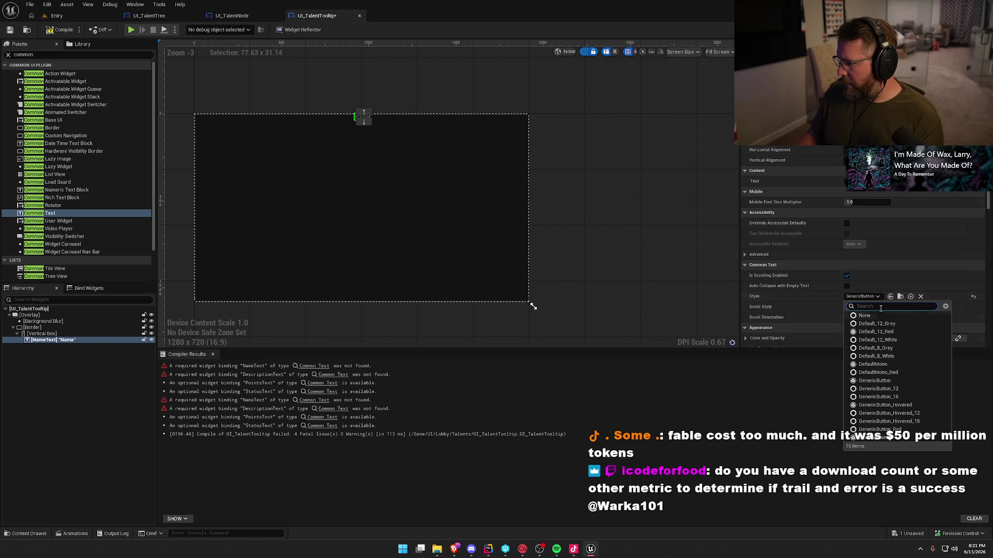
{"action": "left_click", "coordinate": [900, 365]}
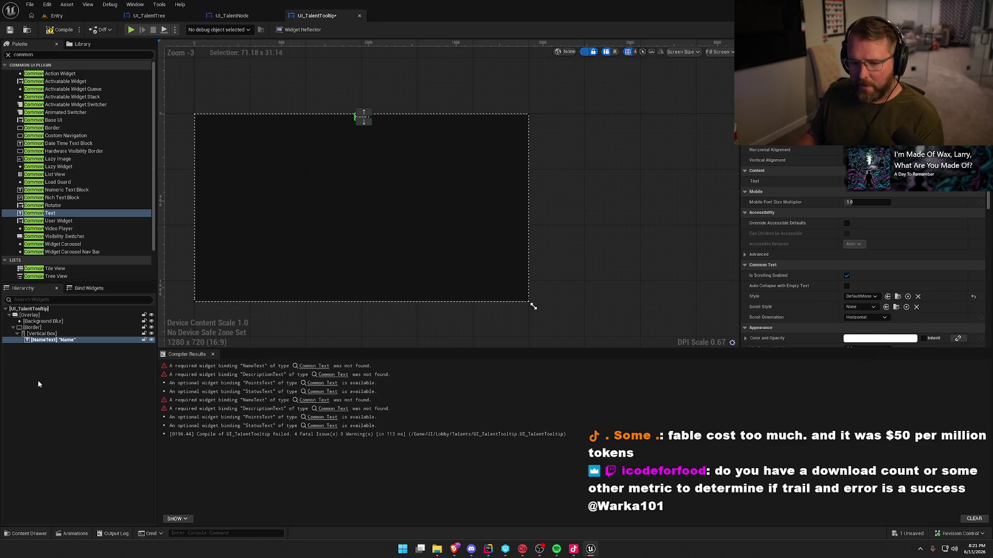
{"action": "key", "text": "ctrl+d"}
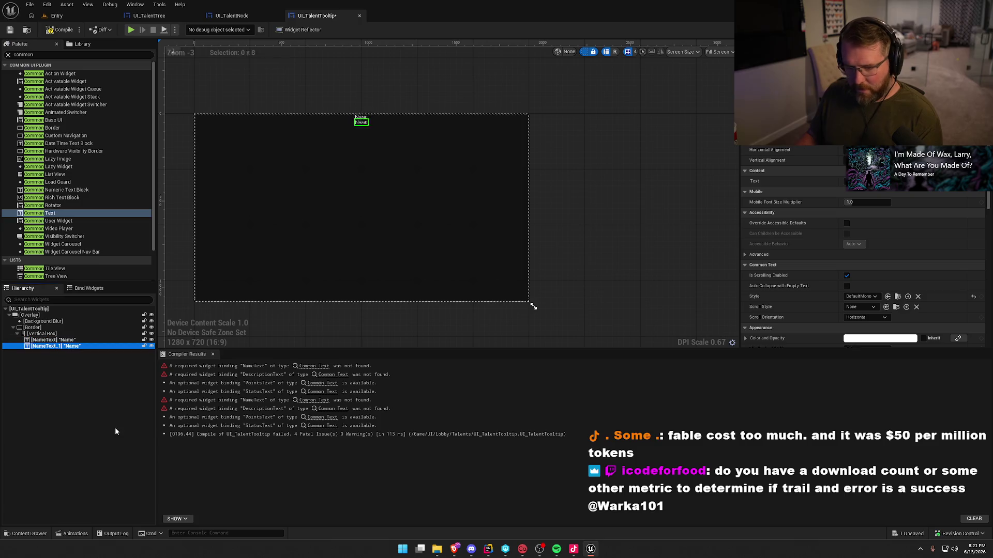
- Make the duplicate text fill horizontally and vertically with 10 px padding
{"action": "left_click", "coordinate": [848, 150]}
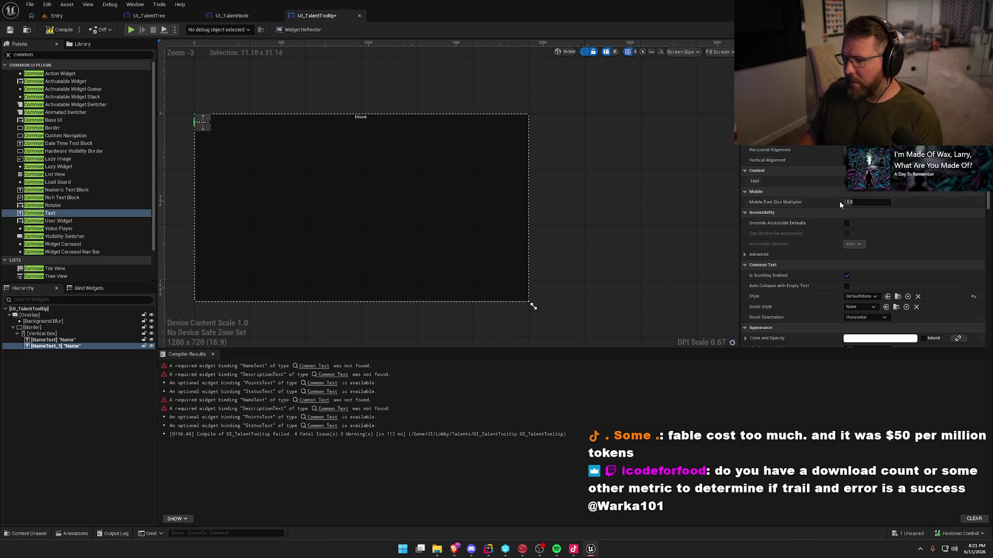
{"action": "left_click", "coordinate": [879, 160]}
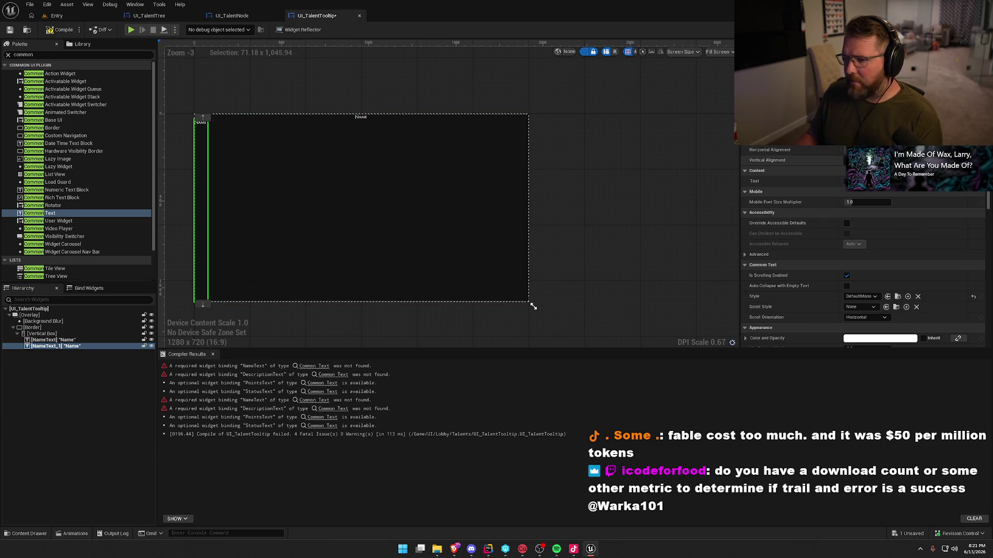
{"action": "left_click", "coordinate": [879, 150]}
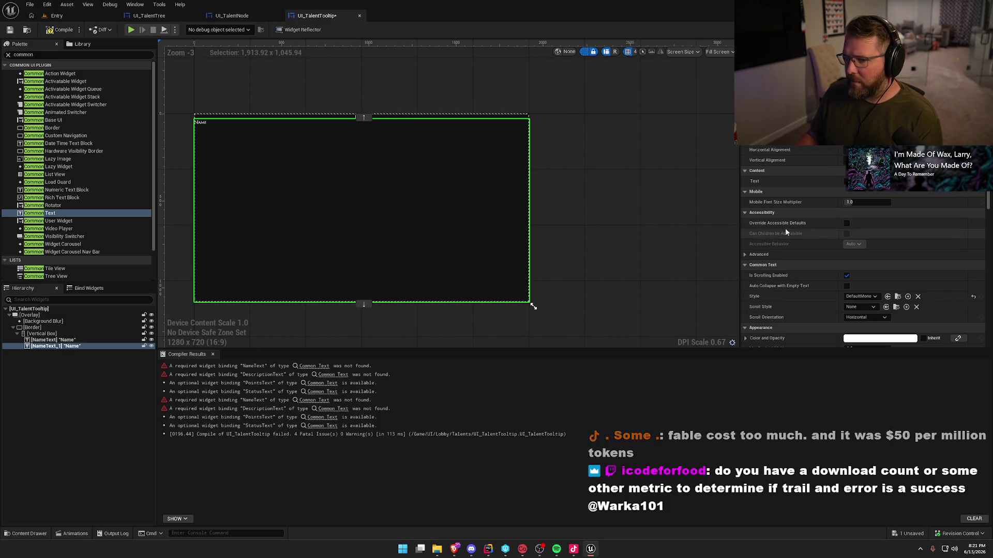
{"action": "scroll", "coordinate": [788, 148], "scroll_direction": "up", "scroll_amount": 2}
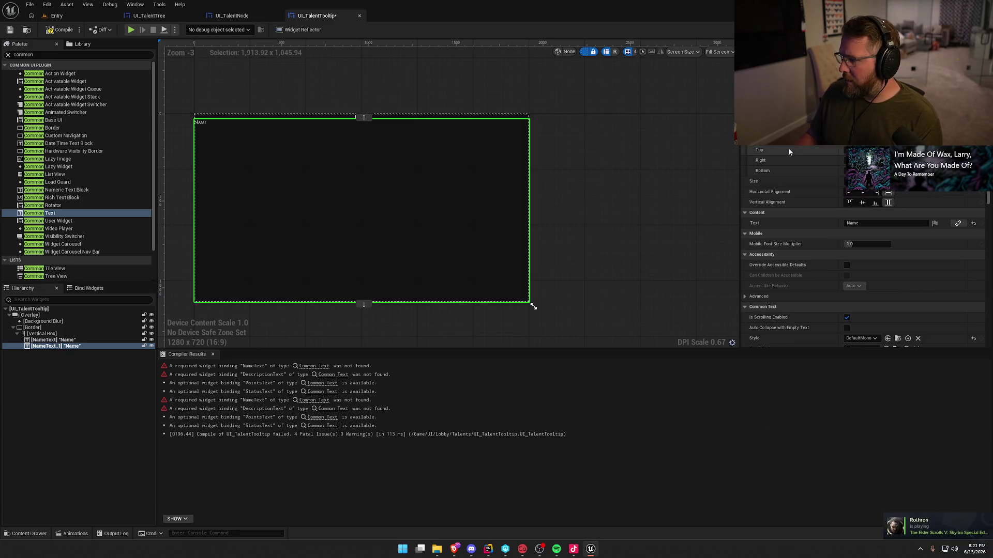
{"action": "key", "text": "Return"}
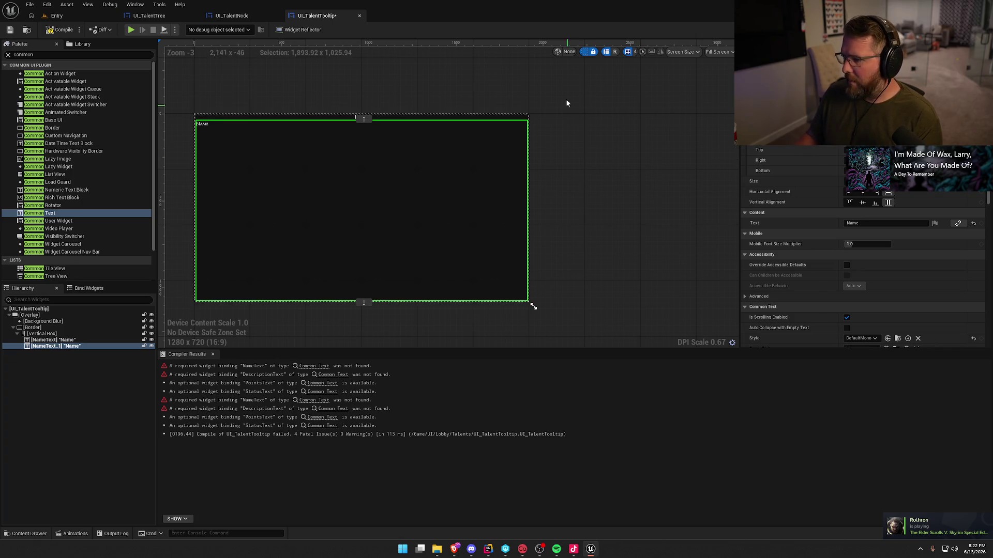
- Rename the duplicated text block to DescriptionText in the Hierarchy
{"action": "left_click", "coordinate": [638, 182]}
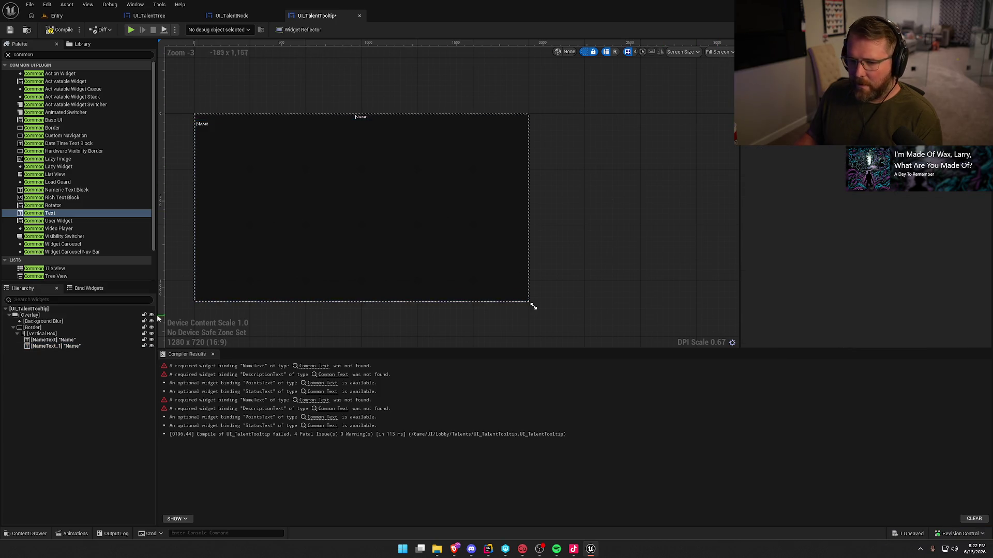
{"action": "left_click", "coordinate": [72, 346]}
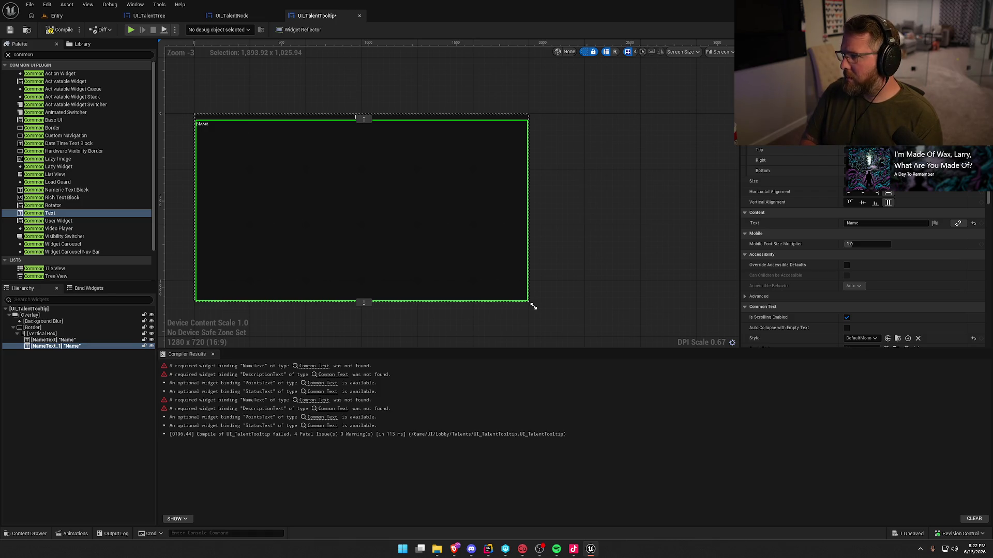
{"action": "key", "text": "Return"}
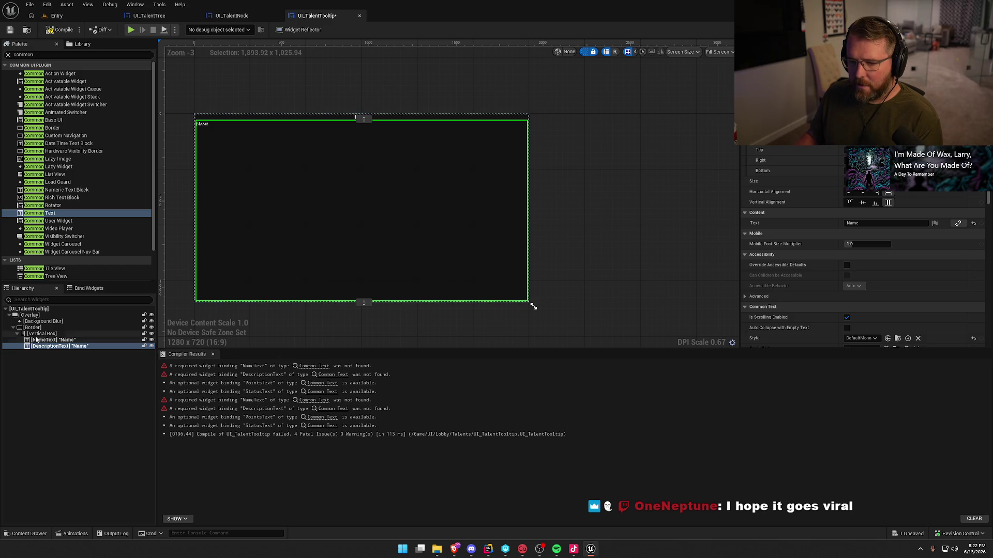
{"action": "left_click", "coordinate": [38, 334]}
{"action": "left_click", "coordinate": [45, 55]}
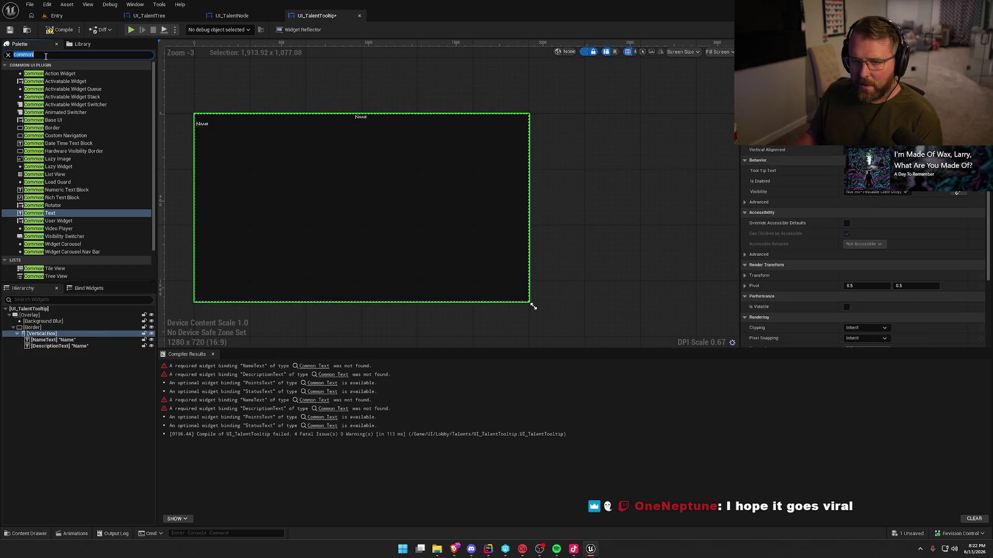
{"action": "type", "text": "hor"}
- Add a Horizontal Box under the description and paste a DescriptionText copy into it as StatusText
{"action": "mouse_move", "coordinate": [40, 74]}
{"action": "left_mouse_down"}
{"action": "mouse_move", "coordinate": [62, 123]}
{"action": "mouse_move", "coordinate": [46, 335]}
{"action": "left_mouse_up"}
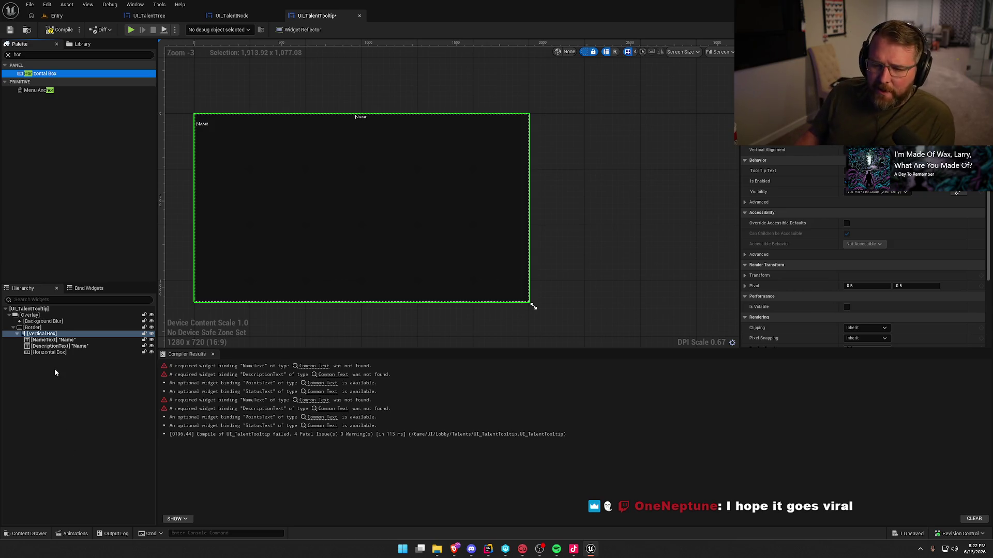
{"action": "left_click", "coordinate": [49, 352]}
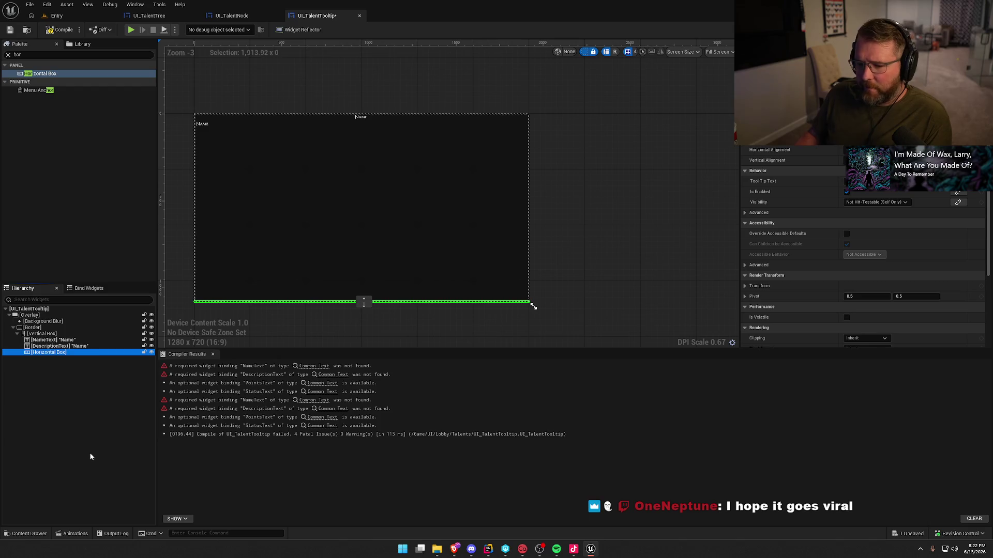
{"action": "left_click", "coordinate": [25, 55]}
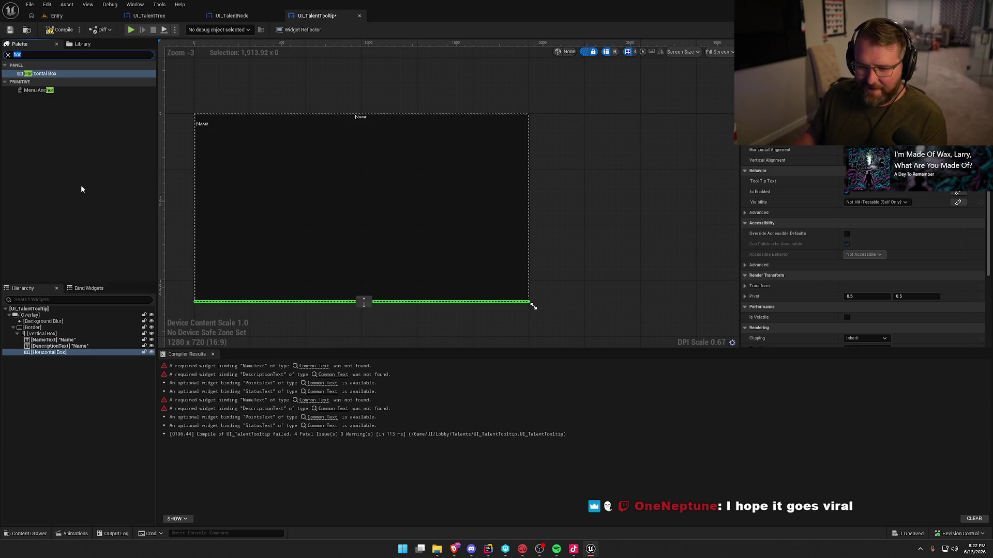
{"action": "left_click", "coordinate": [59, 346]}
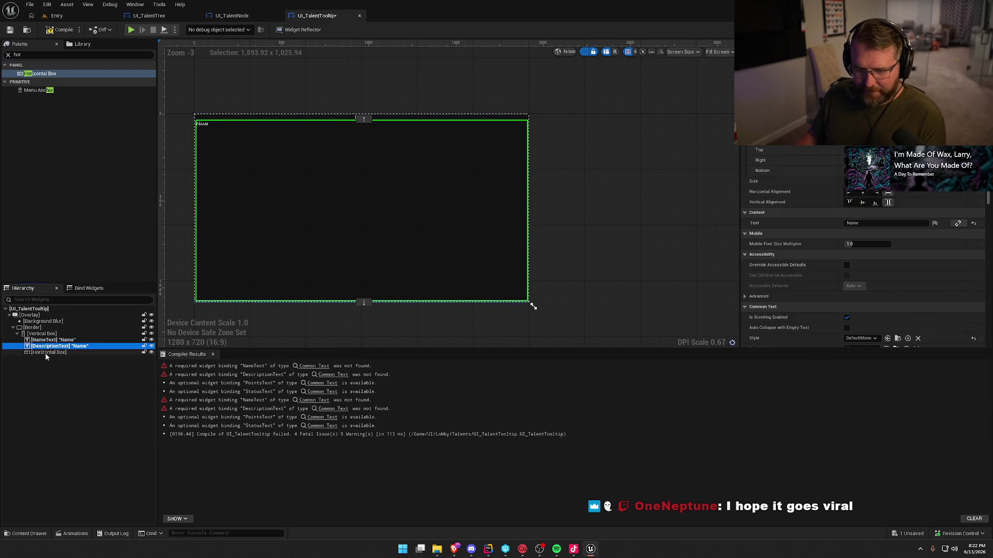
{"action": "left_click", "coordinate": [45, 352]}
{"action": "key", "text": "ctrl+v"}
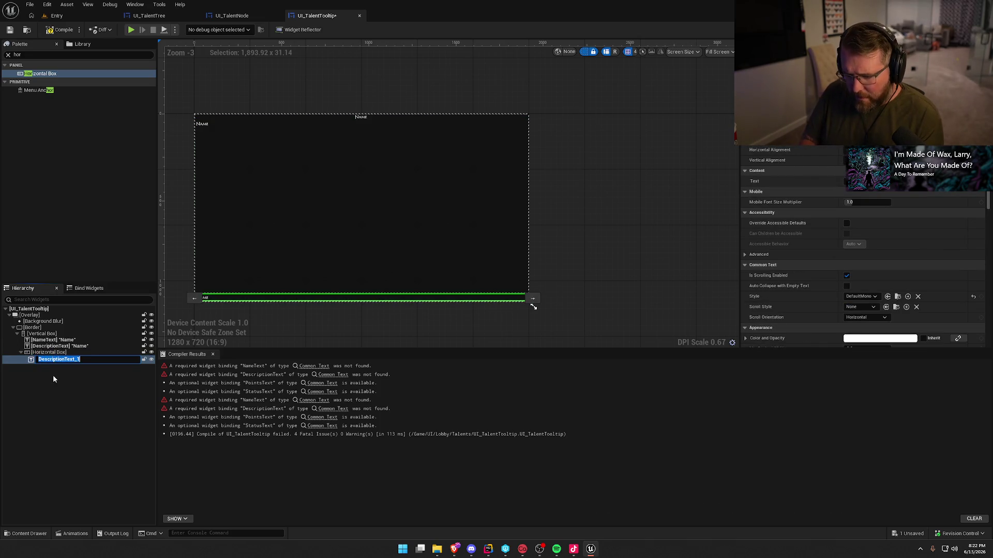
{"action": "type", "text": "Text"}
{"action": "key", "text": "Return"}
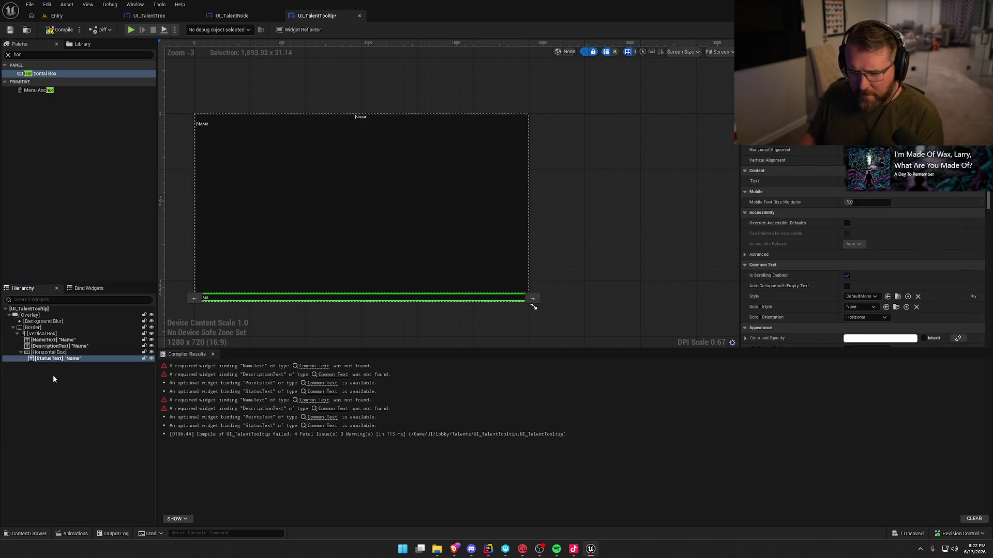
- Duplicate StatusText as PointsText, then compile and save the tooltip
{"action": "key", "text": "ctrl+d"}
{"action": "key", "text": "F2"}
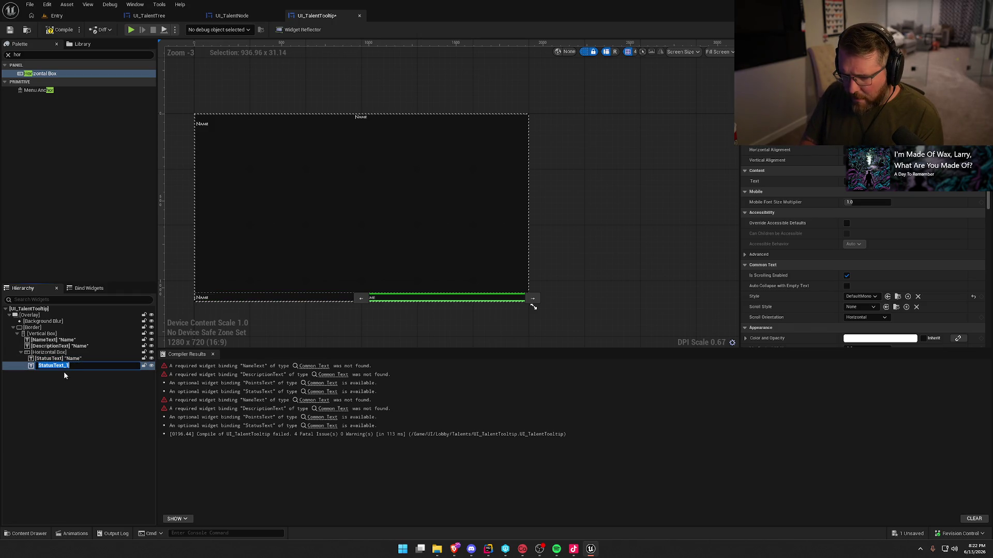
{"action": "type", "text": "xt"}
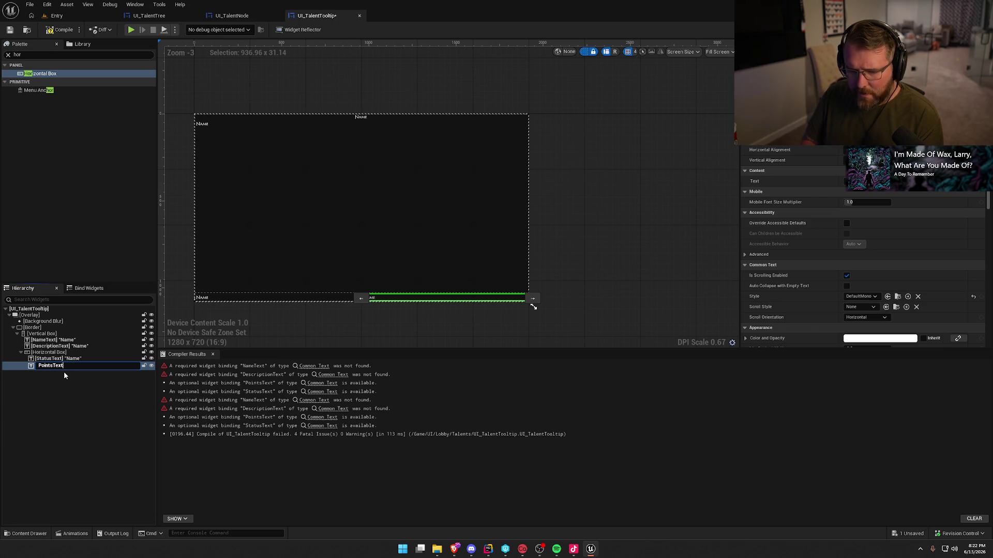
{"action": "key", "text": "Return"}
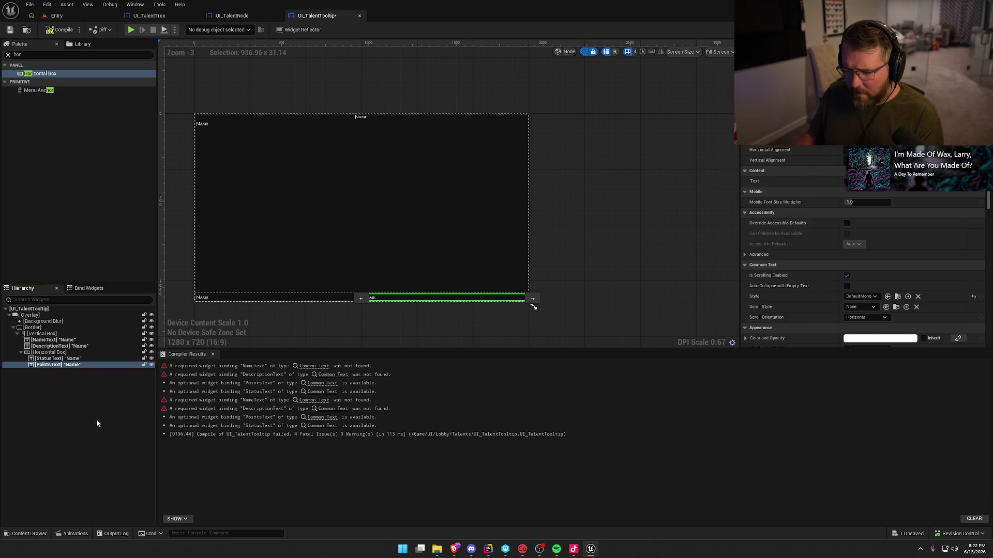
{"action": "left_click", "coordinate": [63, 30]}
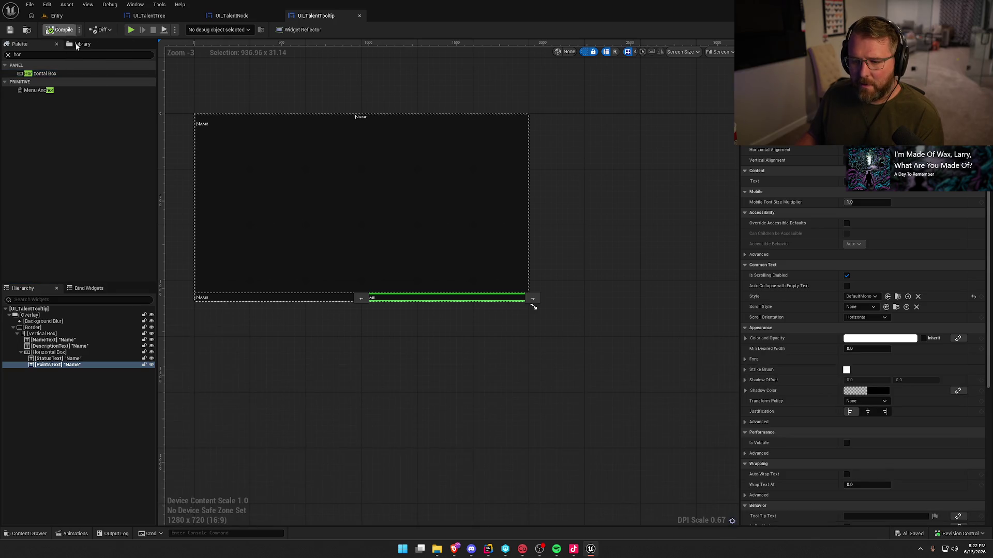
{"action": "left_click", "coordinate": [394, 374]}
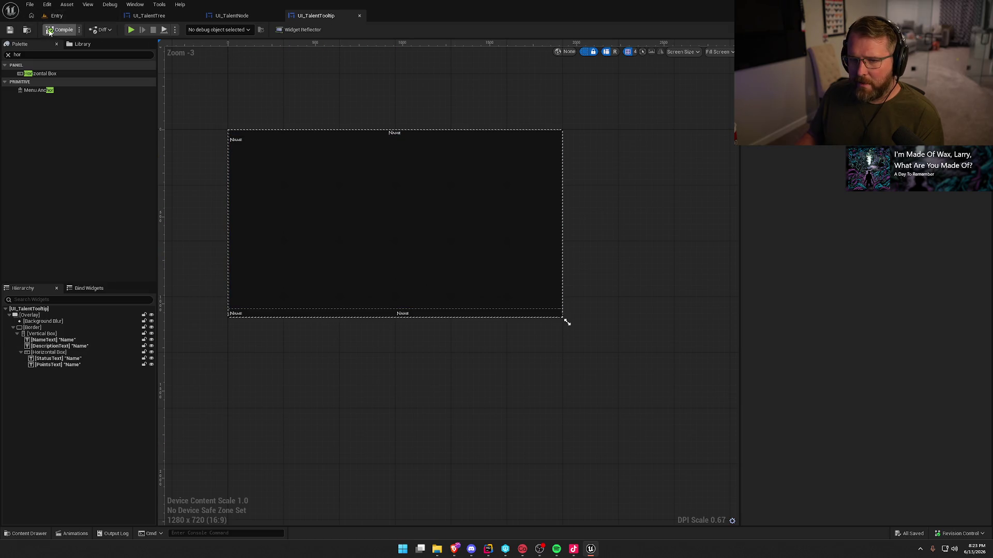
- Preview the tooltip at Desired size and give DescriptionText and StatusText the DefaultMono_Red style
{"action": "left_click", "coordinate": [724, 52]}
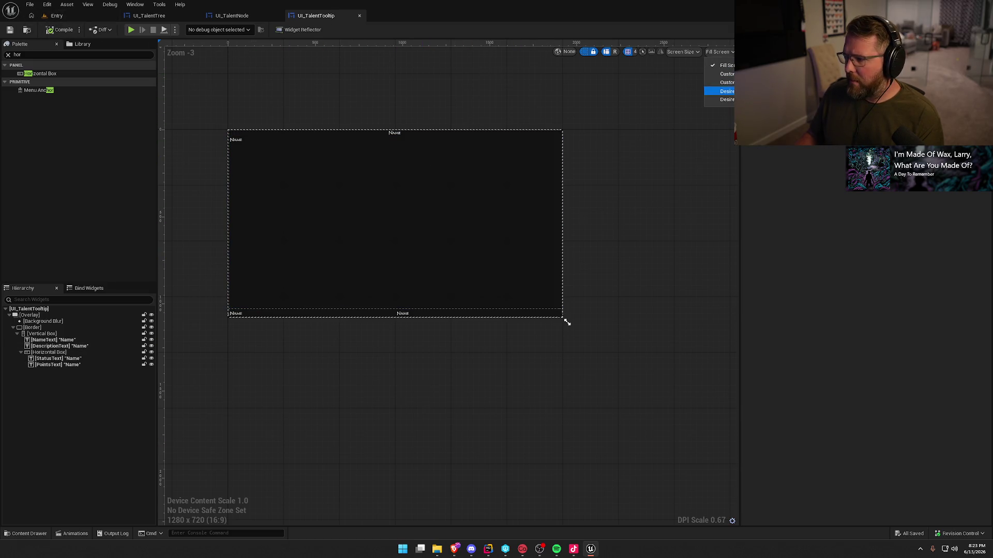
{"action": "left_click", "coordinate": [726, 91]}
{"action": "left_click", "coordinate": [383, 235]}
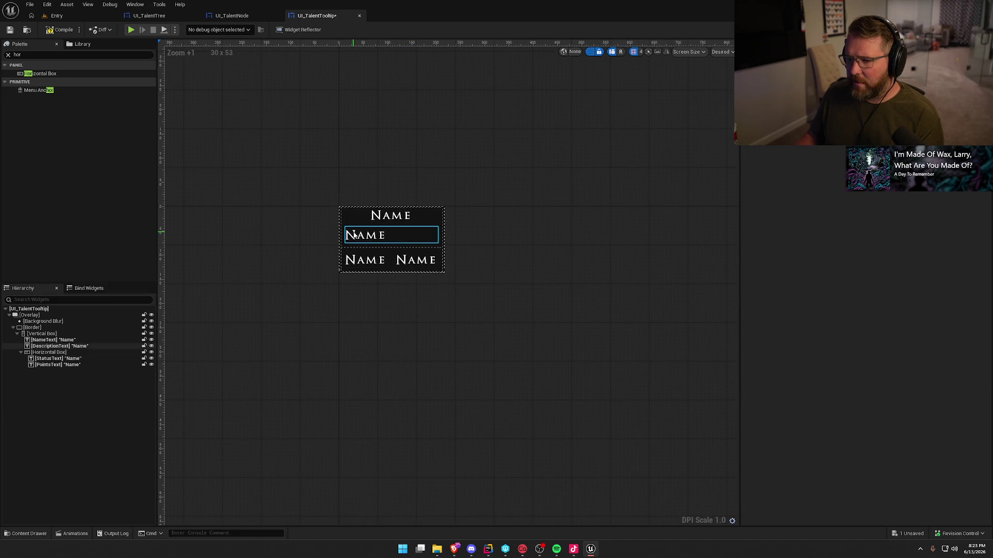
{"action": "left_click", "coordinate": [861, 297]}
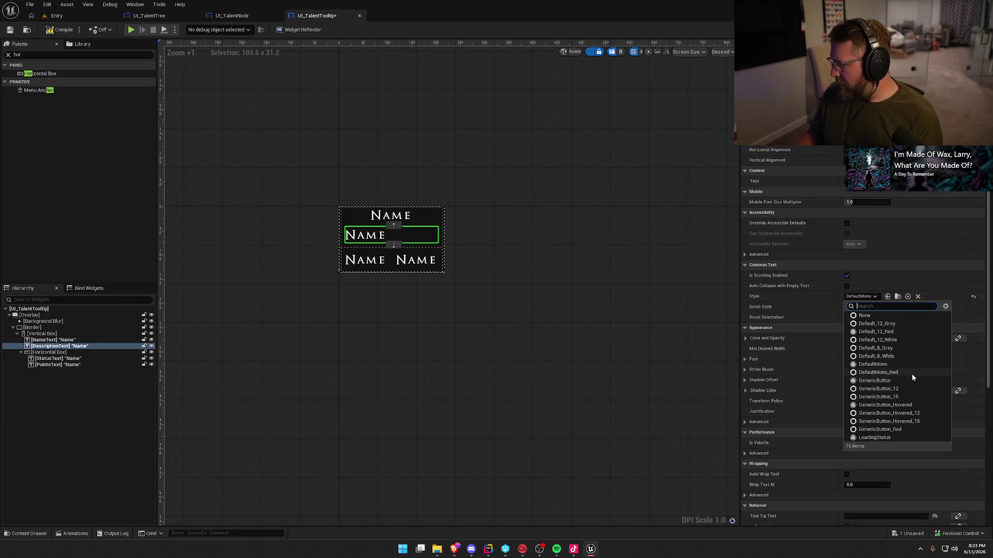
{"action": "left_click", "coordinate": [912, 372]}
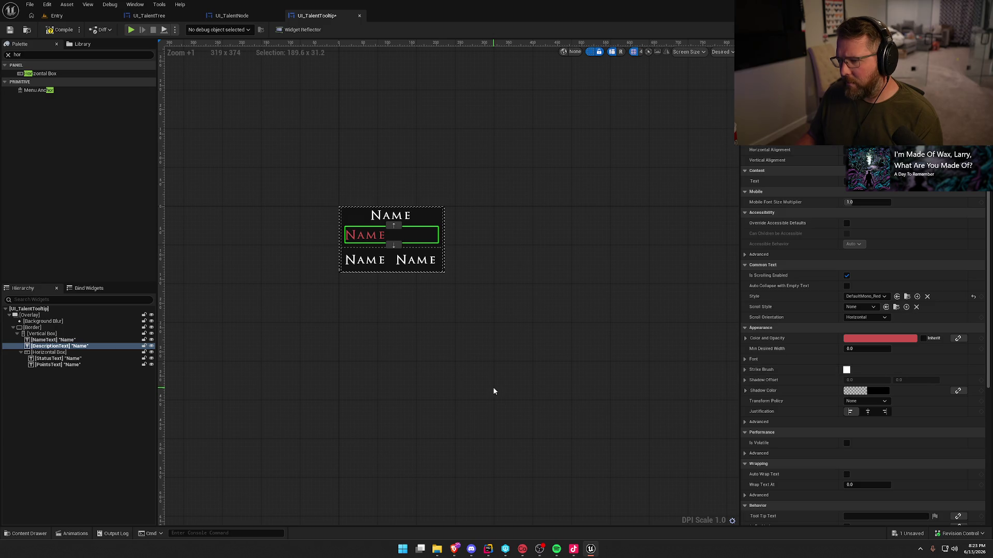
{"action": "left_click", "coordinate": [366, 259]}
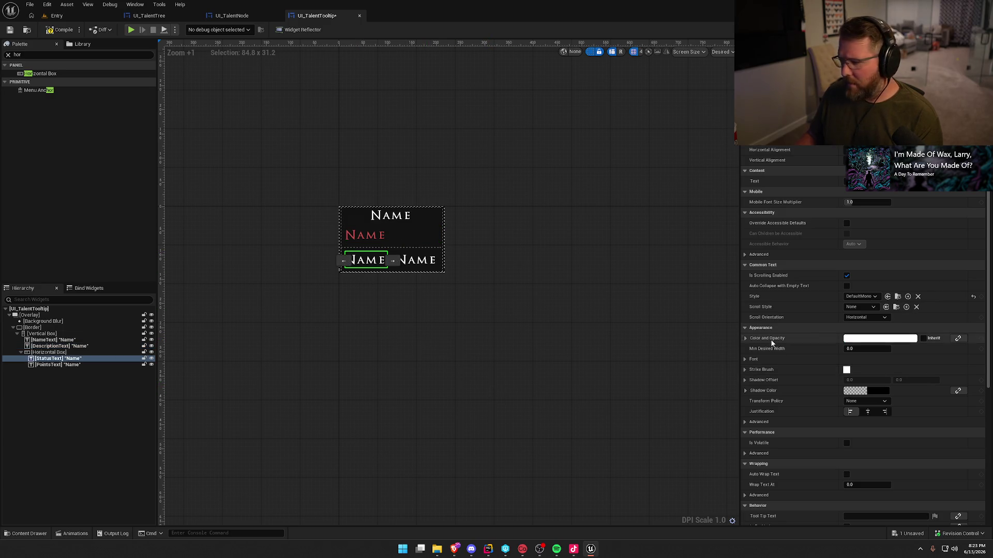
{"action": "left_click", "coordinate": [861, 296]}
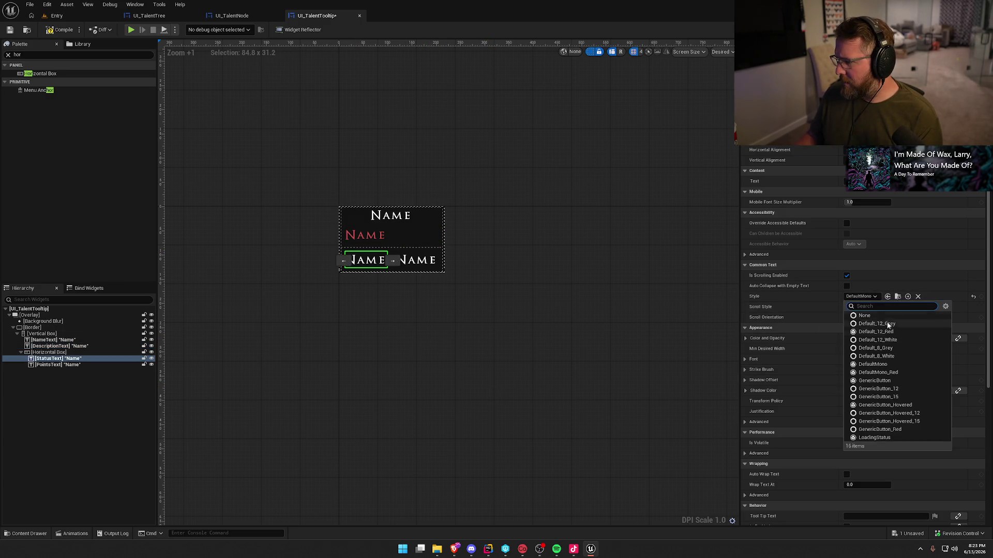
{"action": "left_click", "coordinate": [897, 372]}
- Move StatusText after PointsText in the row and hide the dashed layout outlines
{"action": "left_click", "coordinate": [421, 266]}
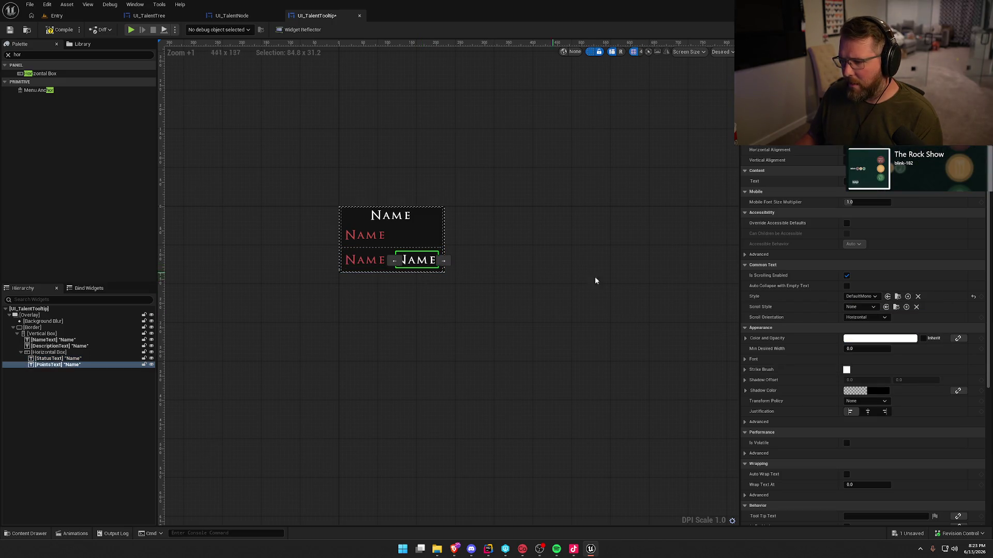
{"action": "left_click", "coordinate": [873, 296]}
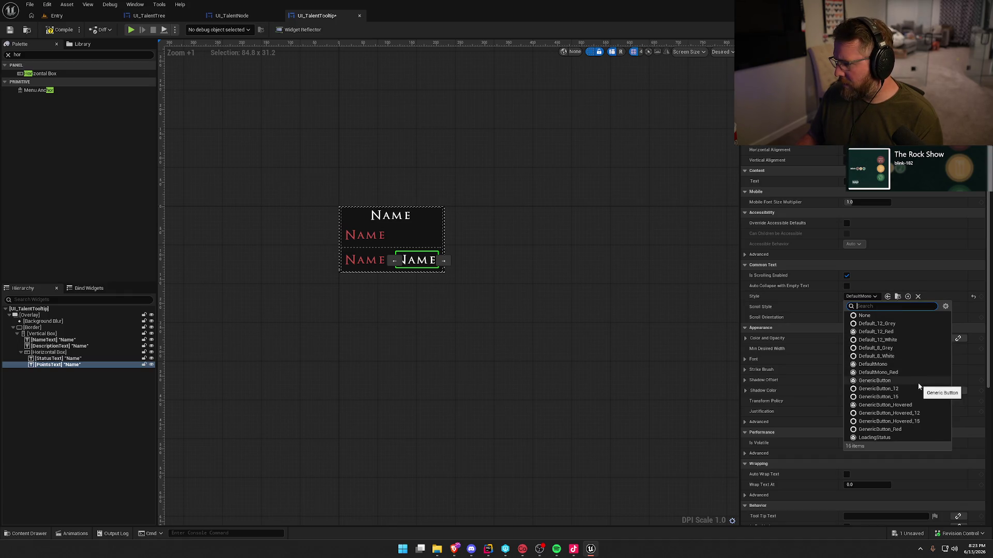
{"action": "left_click", "coordinate": [493, 326]}
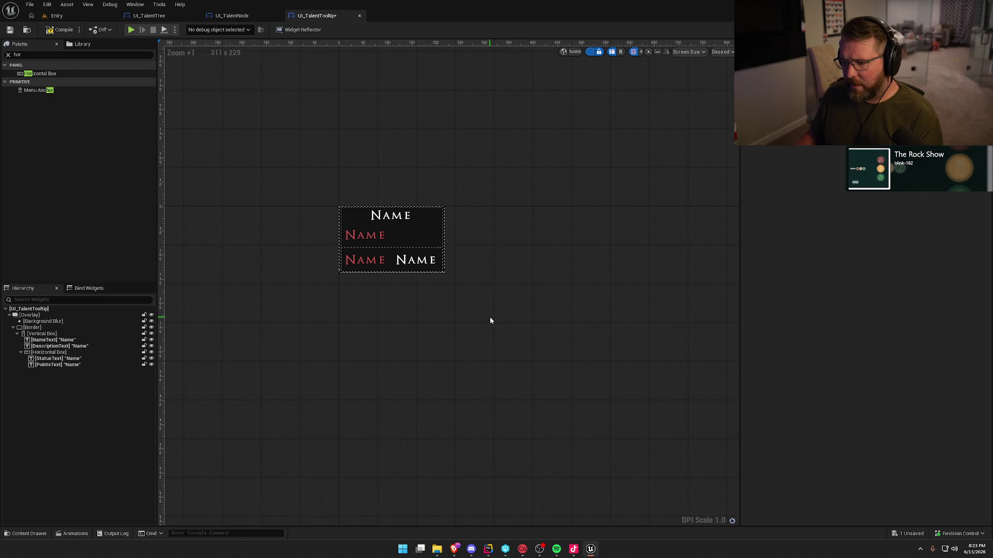
{"action": "left_click", "coordinate": [365, 261]}
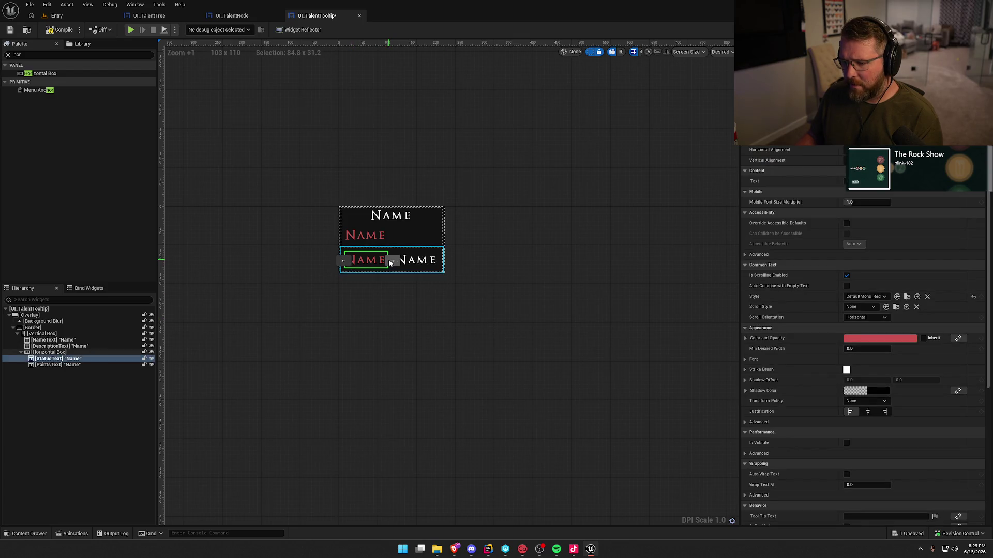
{"action": "left_click", "coordinate": [392, 262]}
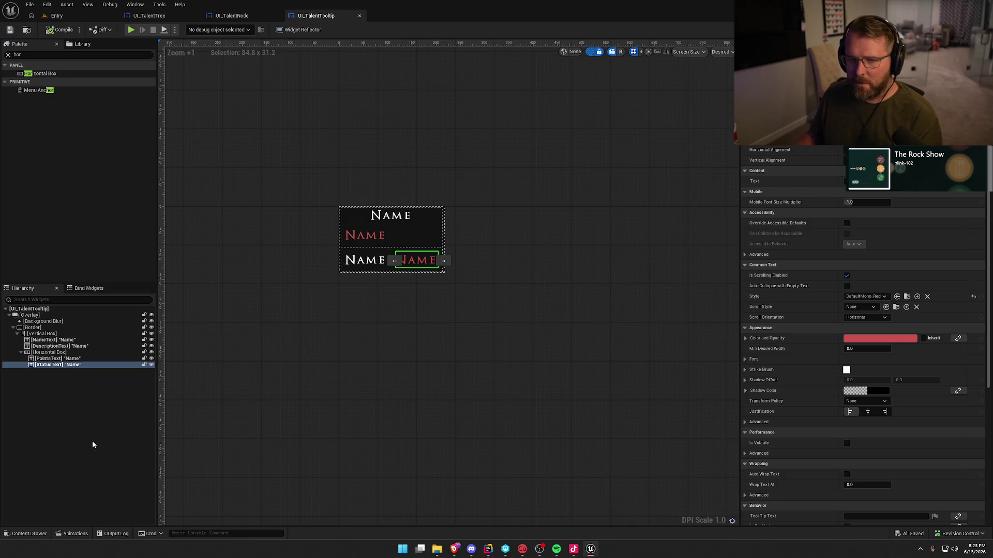
{"action": "left_click", "coordinate": [590, 52]}
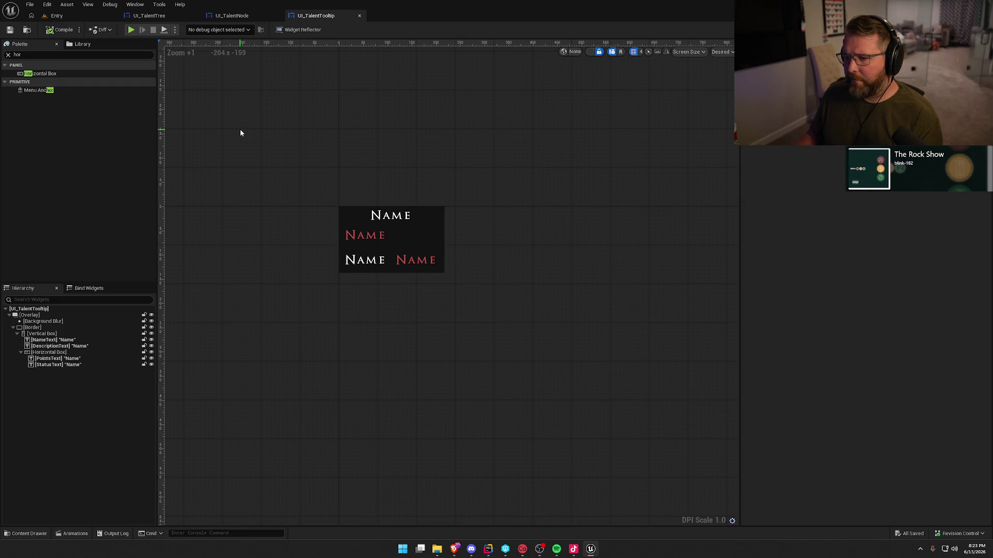
{"action": "left_click", "coordinate": [45, 328]}
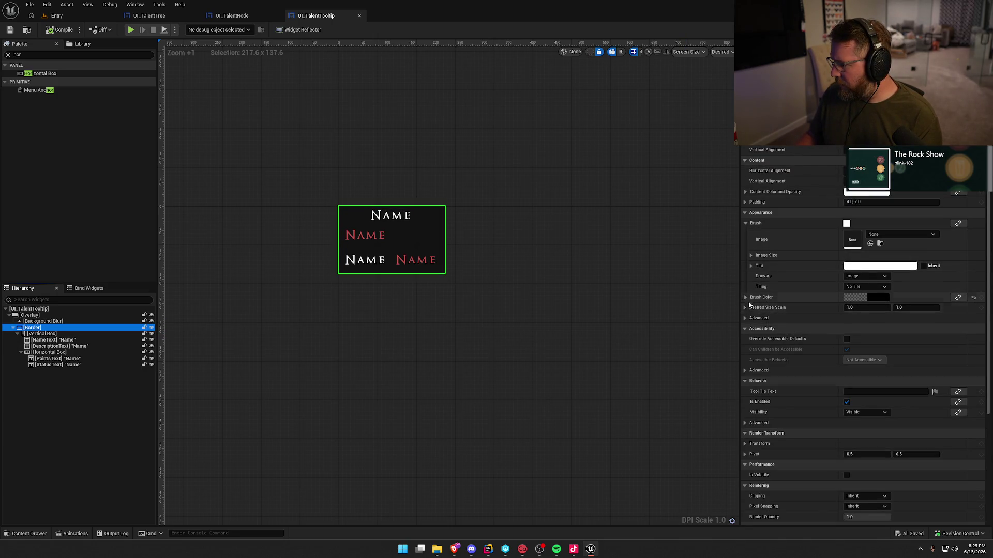
- Draw the tooltip border as a Rounded Box with a fixed 5-unit corner radius
{"action": "left_click", "coordinate": [858, 277]}
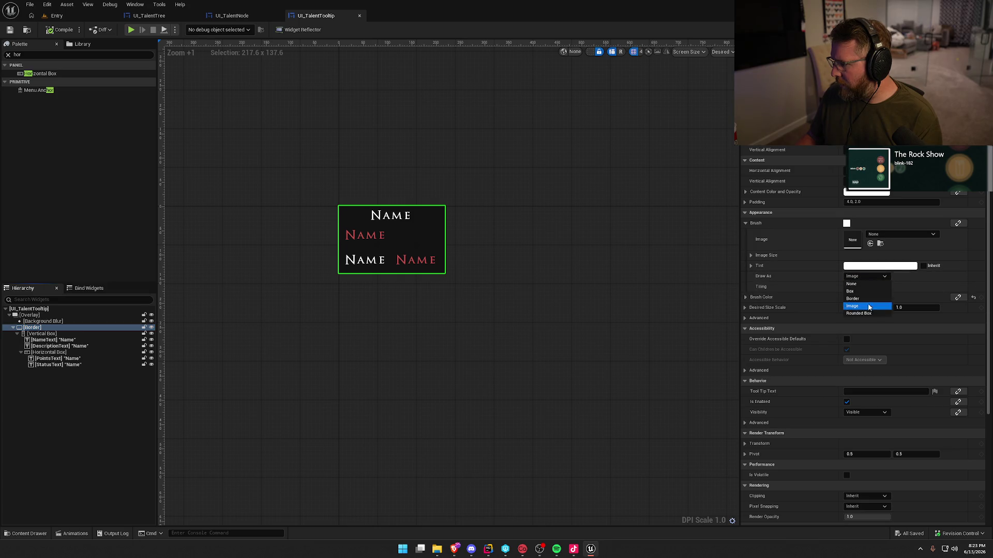
{"action": "left_click", "coordinate": [861, 306]}
{"action": "left_click", "coordinate": [867, 328]}
{"action": "left_click", "coordinate": [861, 341]}
{"action": "left_click", "coordinate": [854, 298]}
{"action": "type", "text": "5"}
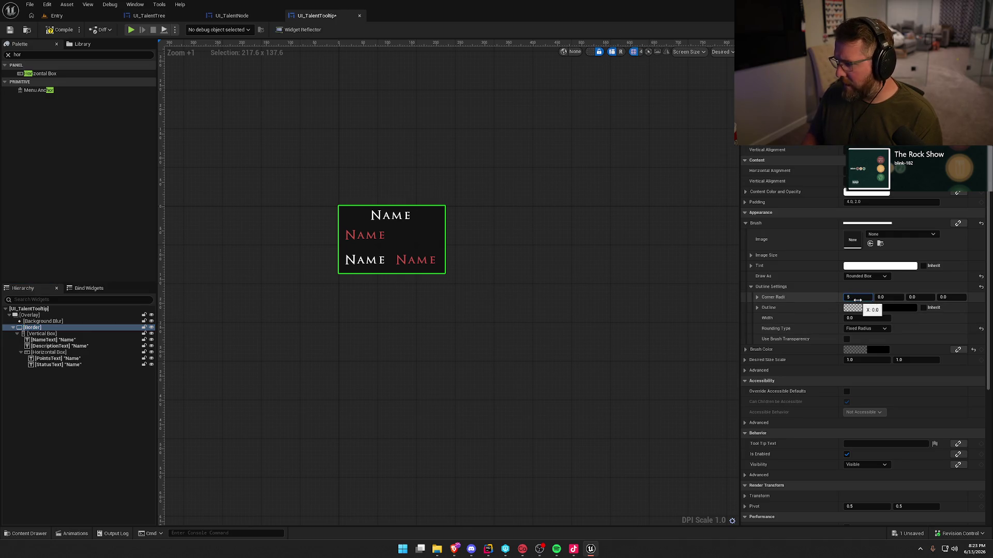
- Set the border outline colour's alpha to 0.5 and save the tooltip
{"action": "left_click", "coordinate": [856, 318]}
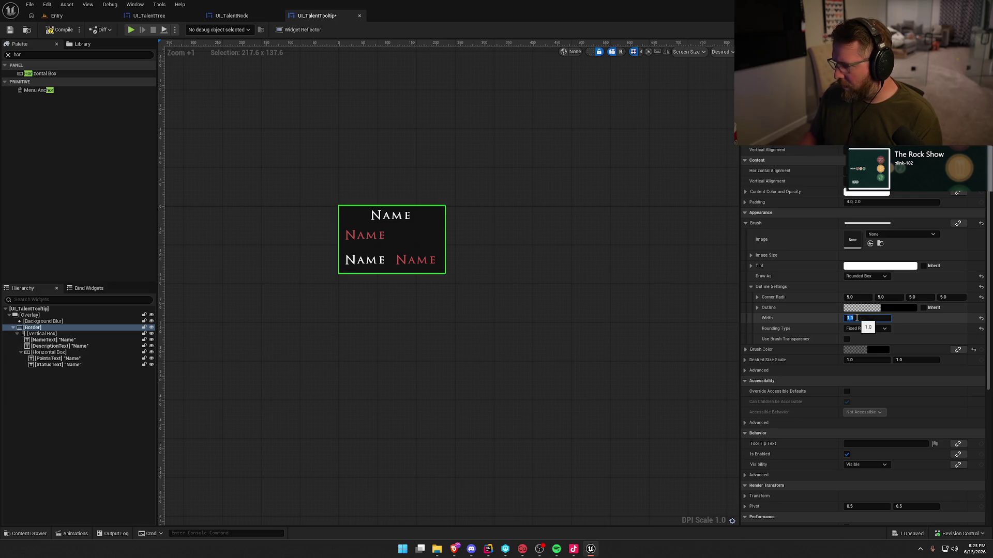
{"action": "left_click", "coordinate": [891, 306]}
{"action": "left_click", "coordinate": [784, 447]}
{"action": "type", "text": "0.5"}
{"action": "key", "text": "Return"}
{"action": "left_click", "coordinate": [826, 484]}
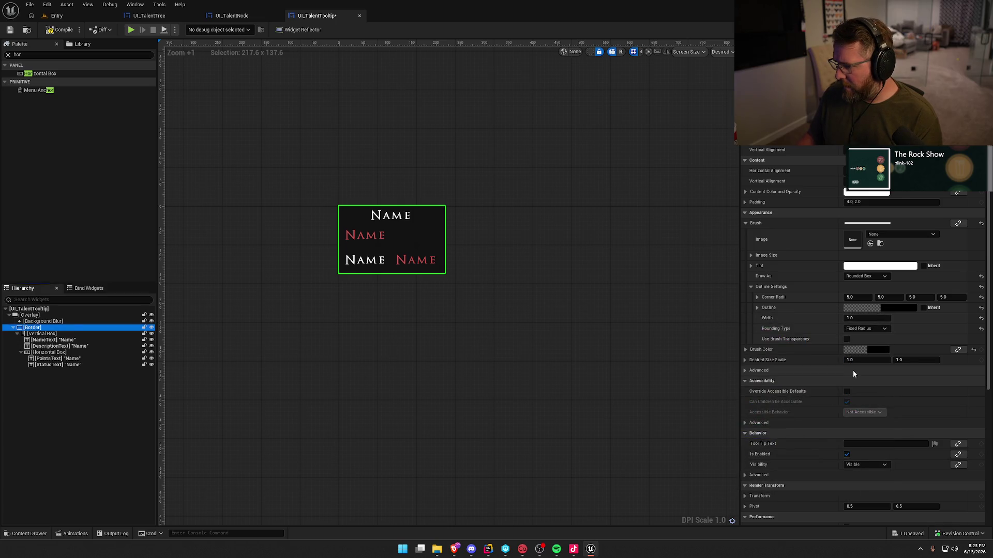
{"action": "left_click", "coordinate": [550, 267]}
{"action": "scroll", "coordinate": [370, 279], "scroll_direction": "up", "scroll_amount": 6}
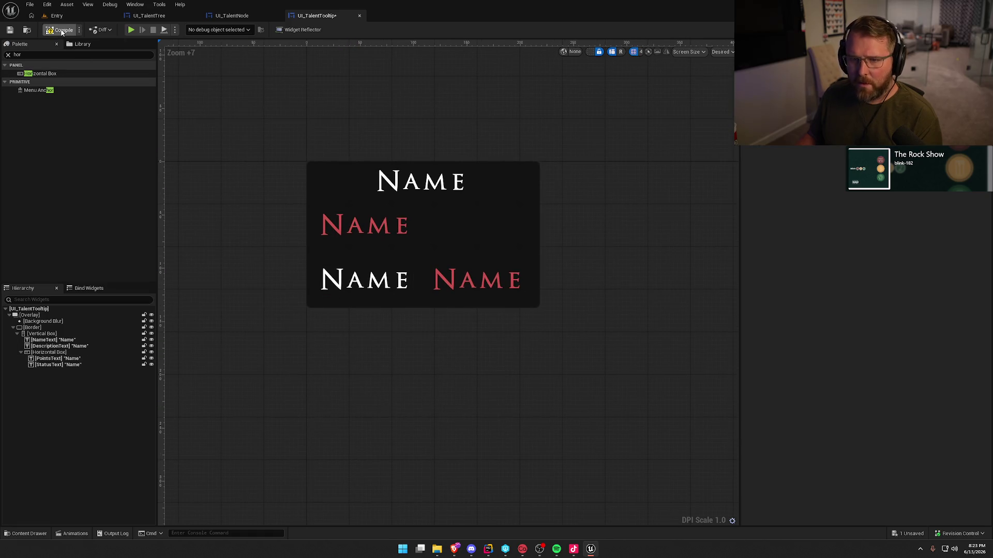
{"action": "key", "text": "ctrl+s"}
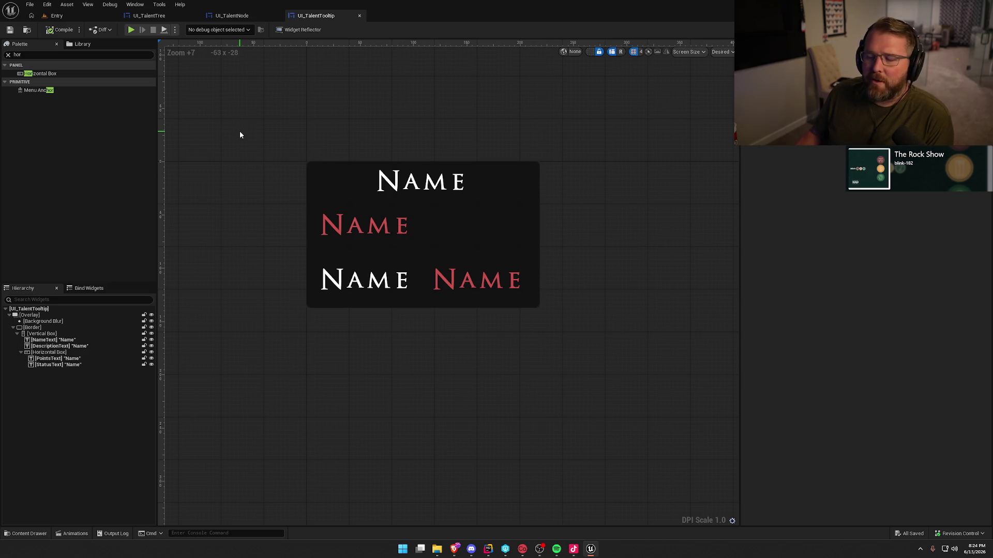
- Open the LobbyMenu level from the Maps folder in the Entry level editor
{"action": "key", "text": "Home"}
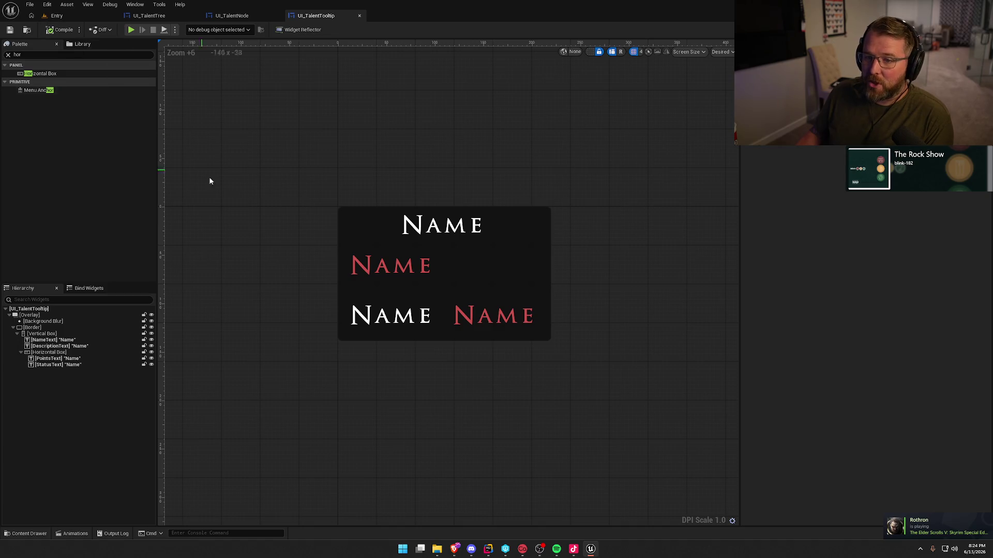
{"action": "left_click", "coordinate": [8, 54]}
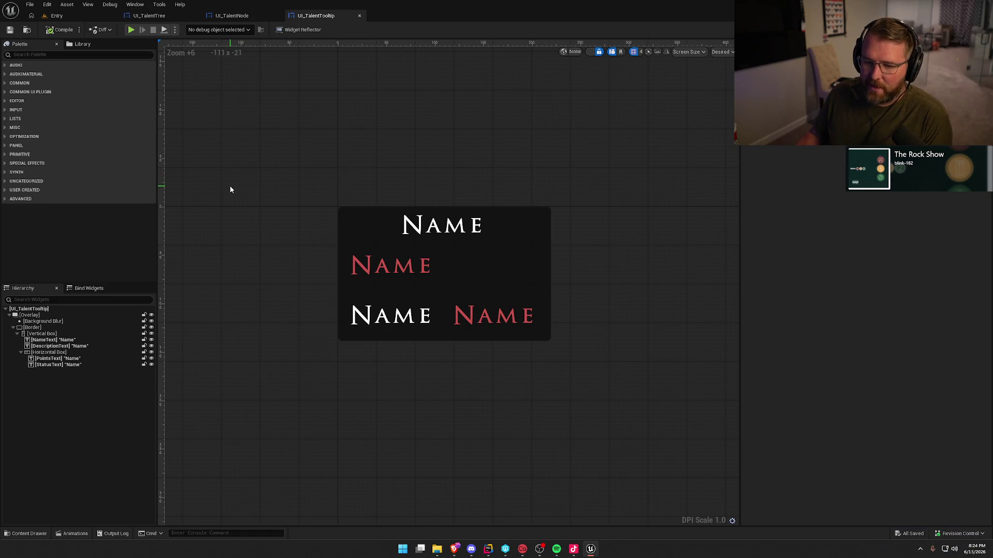
{"action": "left_click", "coordinate": [230, 16]}
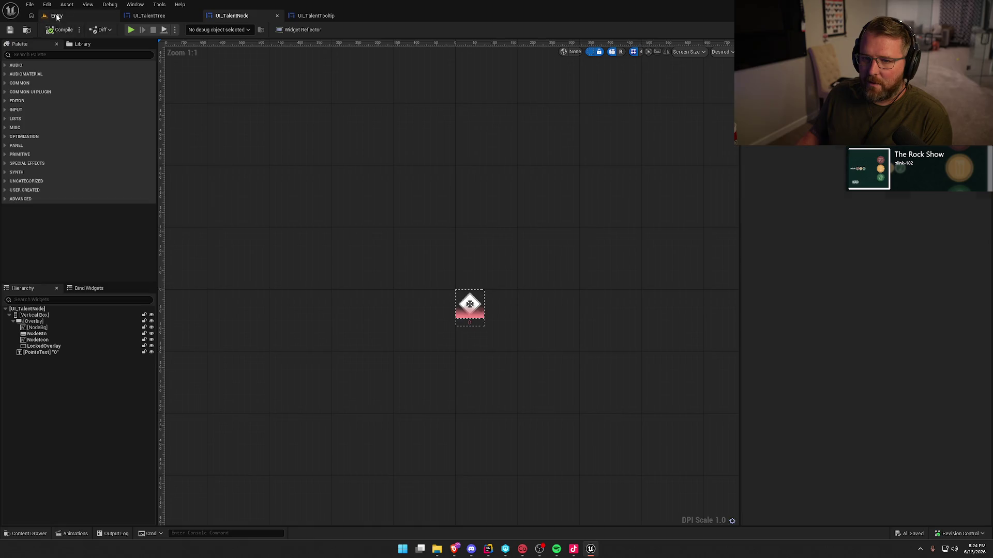
{"action": "left_click", "coordinate": [58, 15]}
{"action": "left_click", "coordinate": [28, 533]}
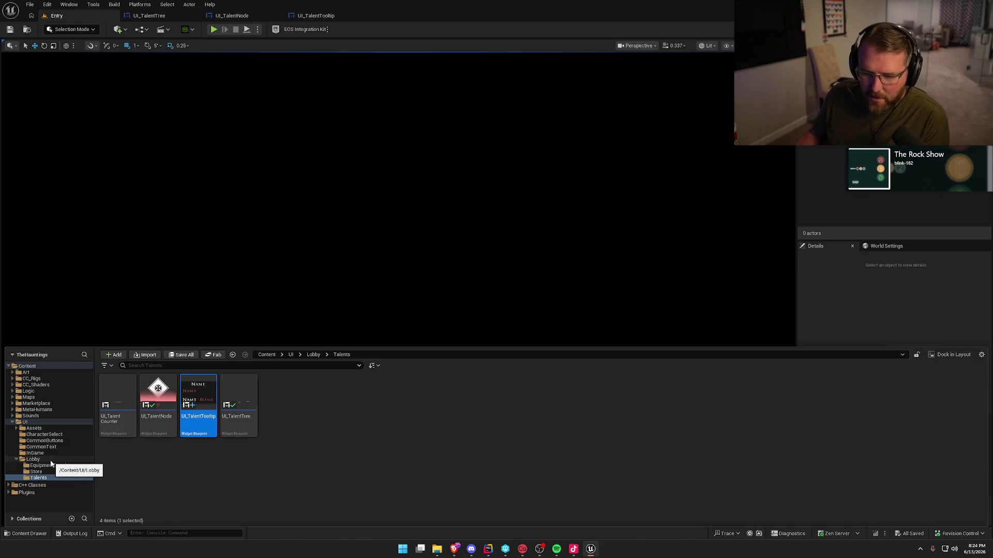
{"action": "left_click", "coordinate": [29, 397]}
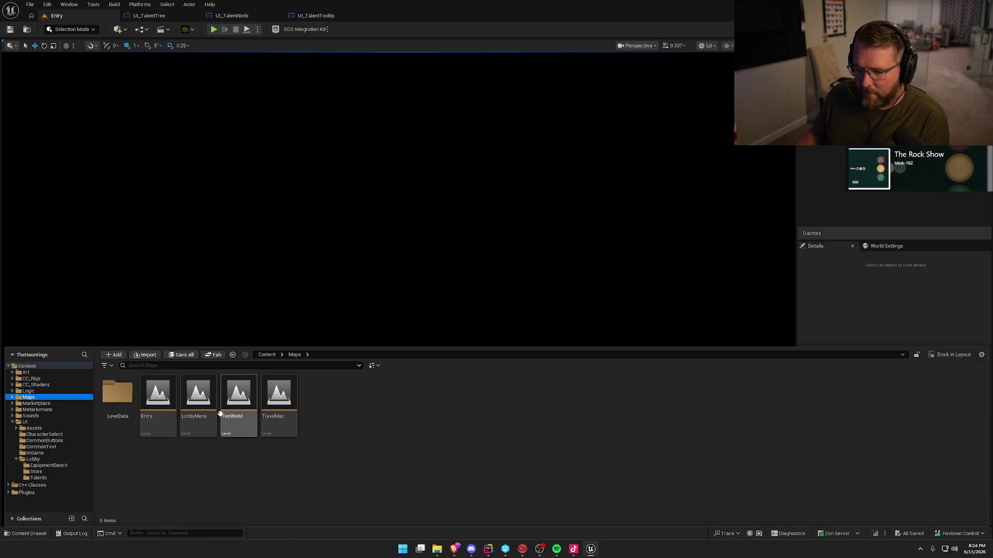
{"action": "double_click", "coordinate": [201, 396]}
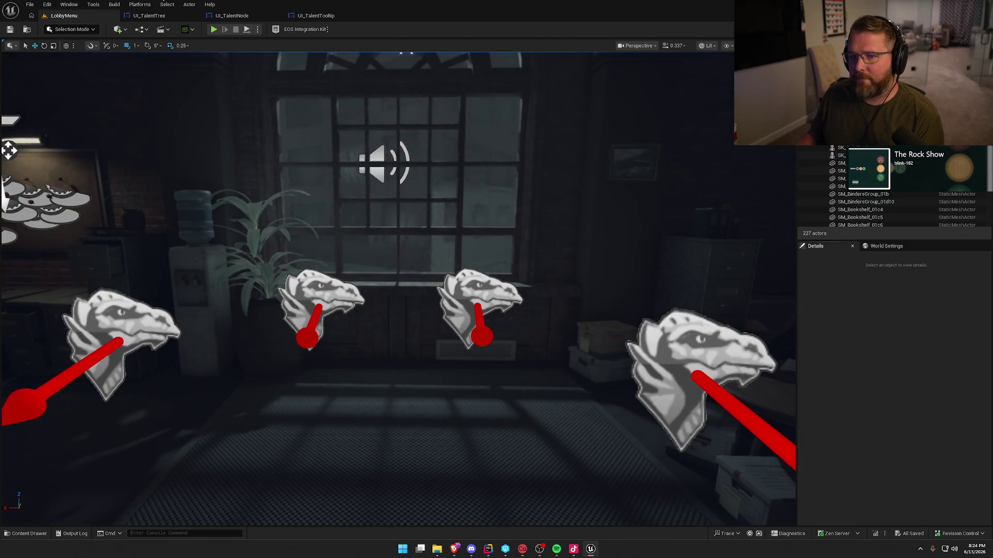
- Play the lobby, view the Talents screen, then stop and return to UI_TalentTooltip
{"action": "left_click", "coordinate": [214, 30]}
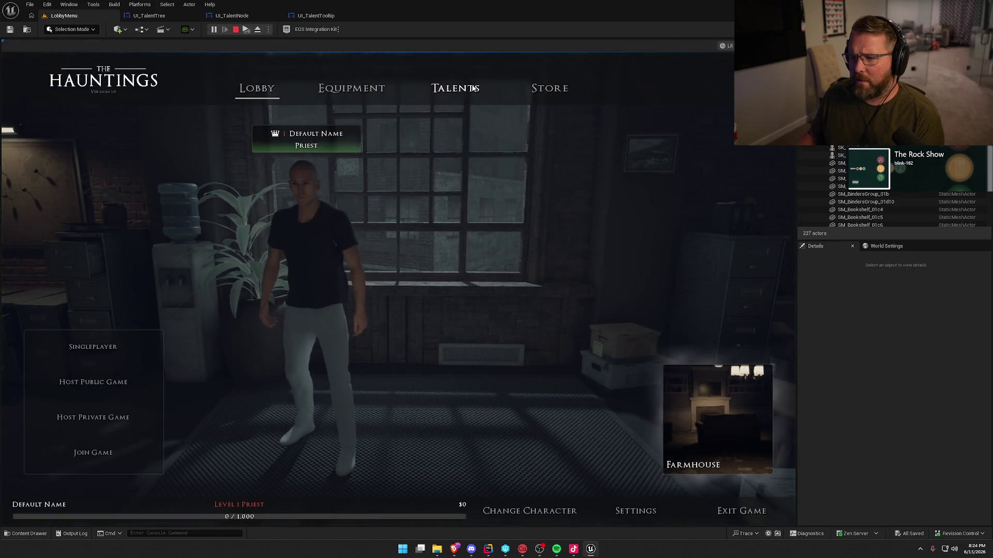
{"action": "left_click", "coordinate": [445, 89]}
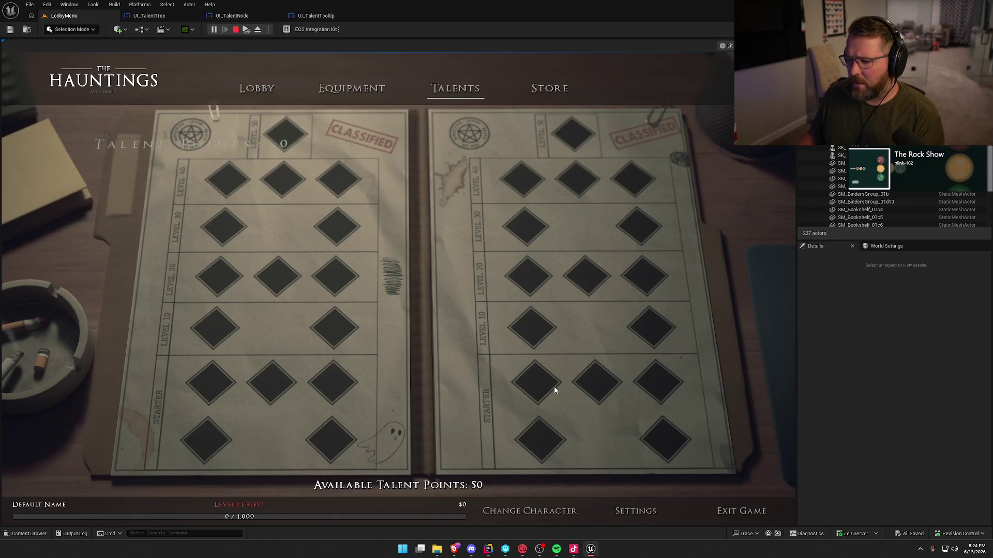
{"action": "key", "text": "Escape"}
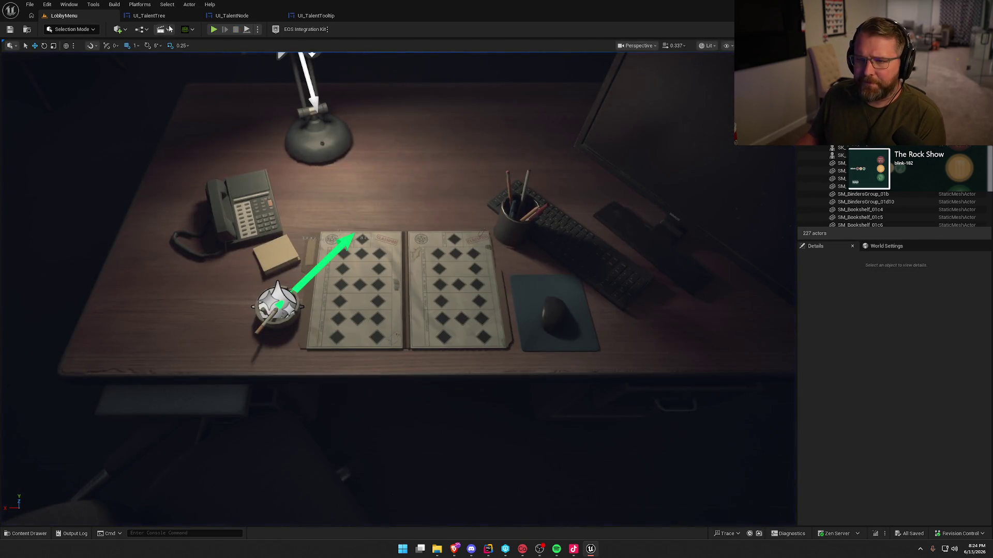
{"action": "left_click", "coordinate": [315, 16]}
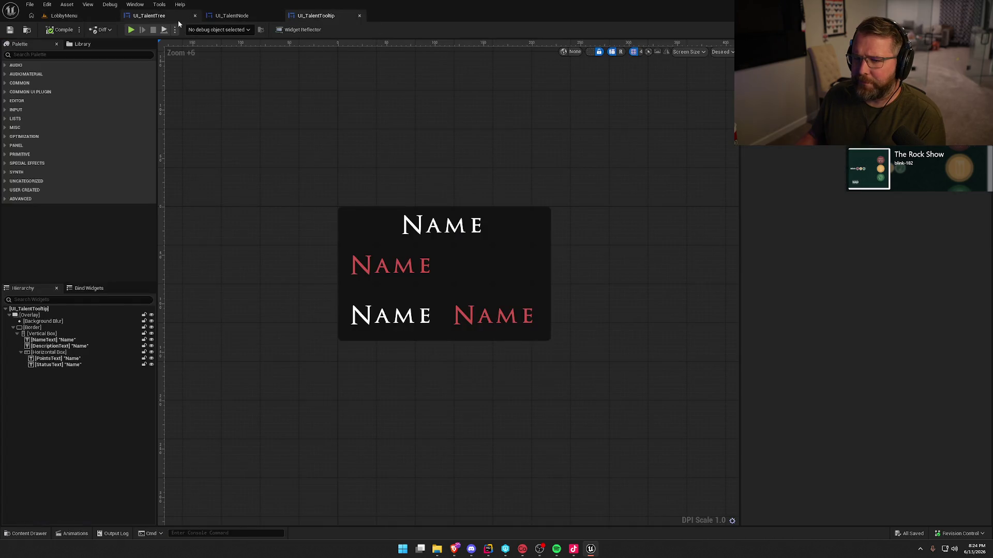
- Open UI_Lobby from the UI > Lobby folder and delete its UI Talent Counter widget
{"action": "left_click", "coordinate": [28, 30]}
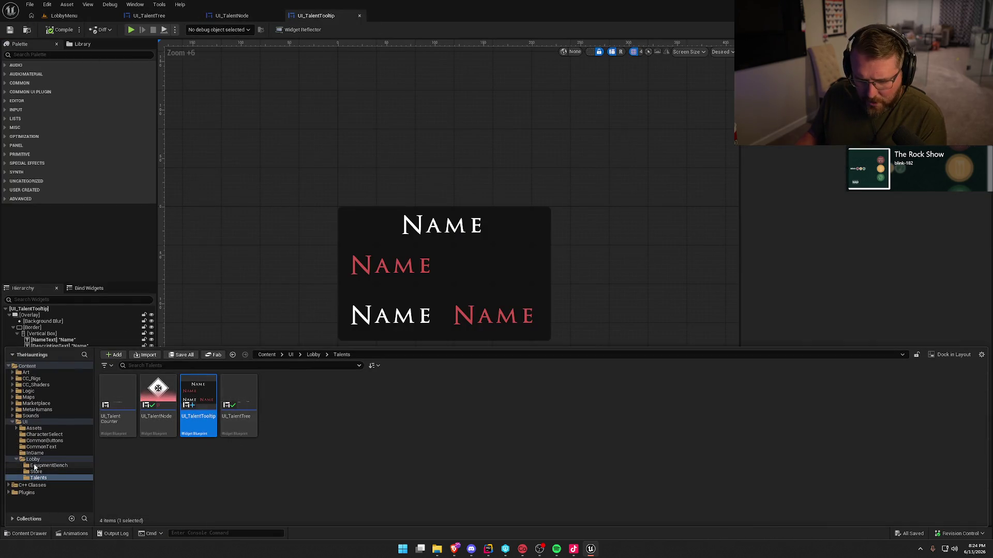
{"action": "left_click", "coordinate": [33, 459]}
{"action": "double_click", "coordinate": [279, 403]}
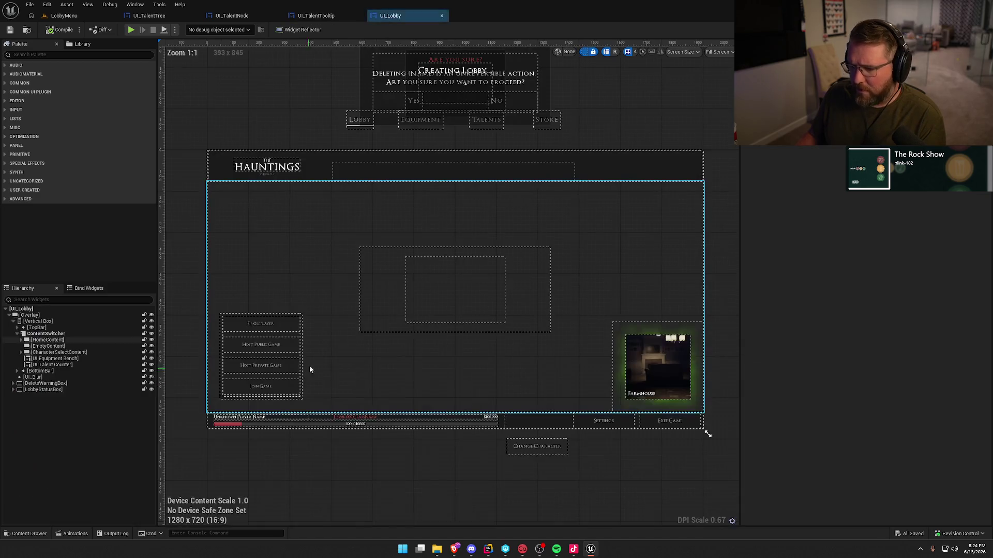
{"action": "left_click", "coordinate": [64, 366]}
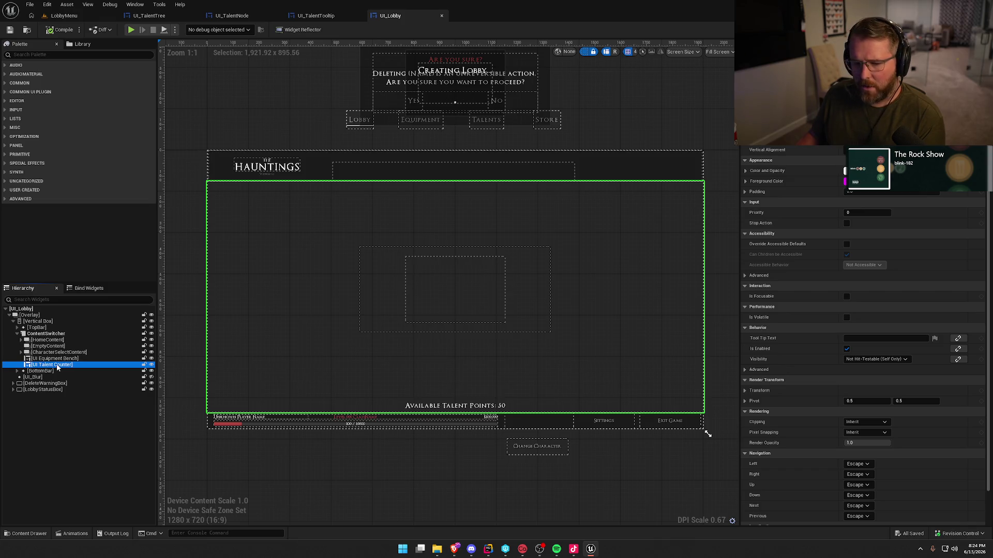
{"action": "key", "text": "Delete"}
{"action": "left_click", "coordinate": [78, 55]}
- Drop UI_TalentTree into UI_Lobby's ContentSwitcher, compile, check out and save, then open bp_Talents
{"action": "type", "text": "talent"}
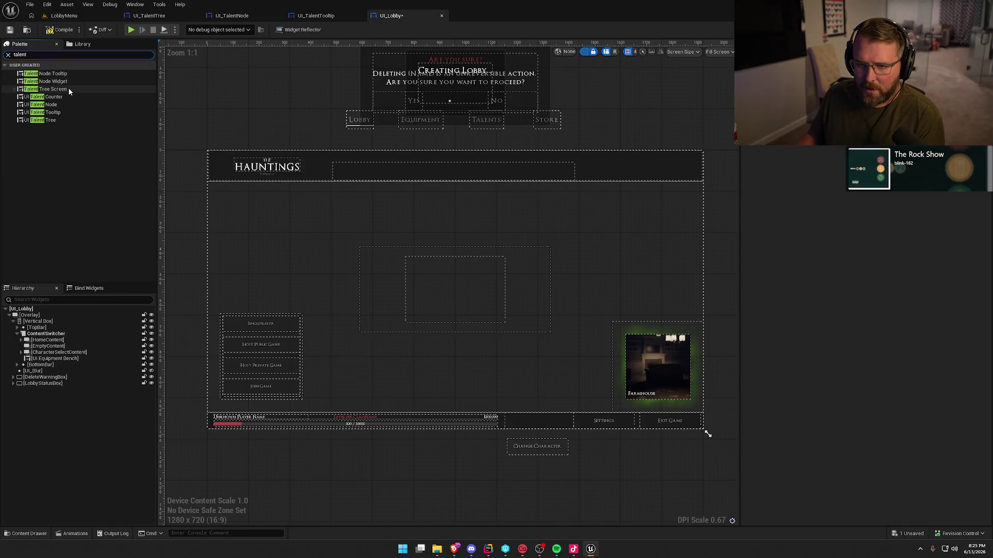
{"action": "mouse_move", "coordinate": [47, 119]}
{"action": "left_mouse_down"}
{"action": "mouse_move", "coordinate": [116, 279]}
{"action": "mouse_move", "coordinate": [56, 334]}
{"action": "left_mouse_up"}
{"action": "left_click", "coordinate": [54, 365]}
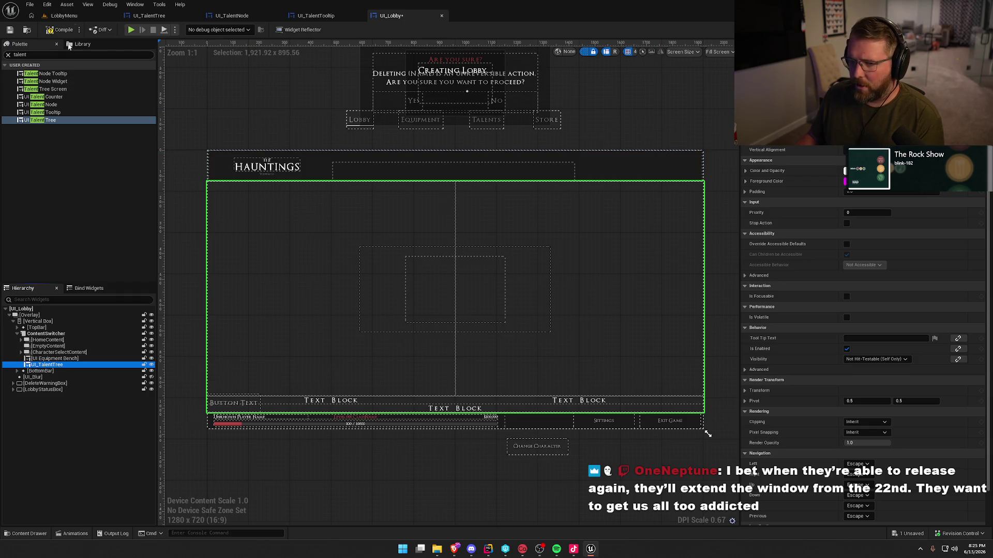
{"action": "left_click", "coordinate": [51, 32]}
{"action": "key", "text": "ctrl+shift+s"}
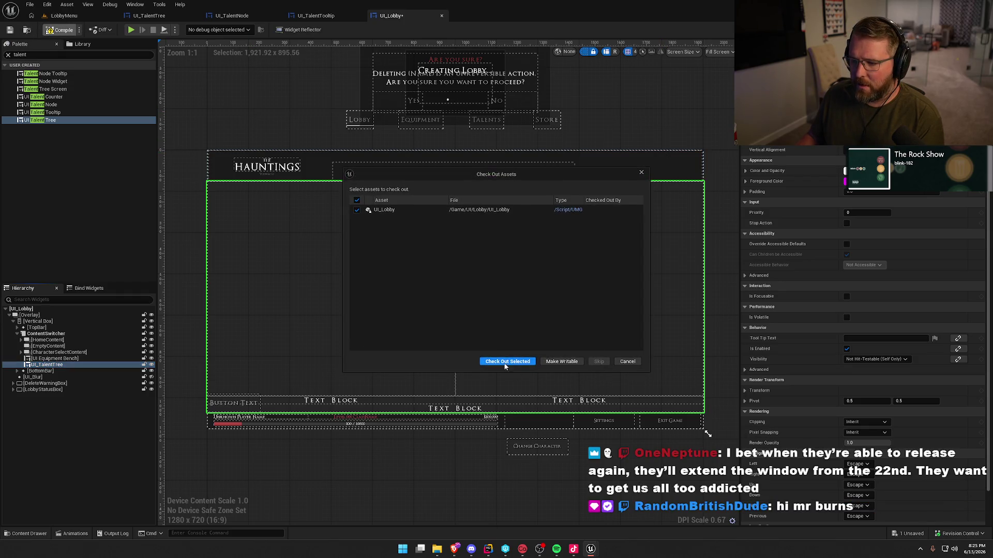
{"action": "left_click", "coordinate": [506, 362]}
{"action": "left_click", "coordinate": [67, 16]}
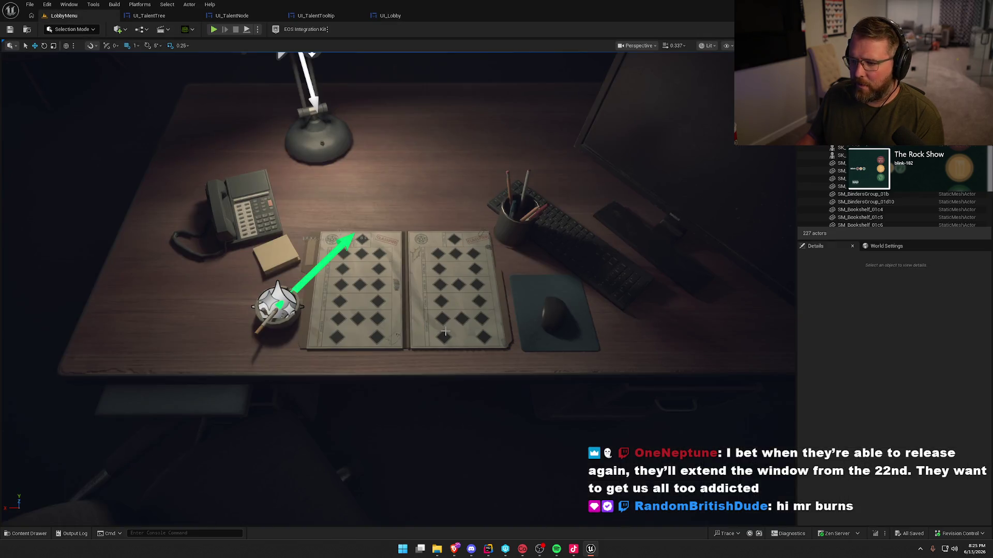
{"action": "key", "text": "ctrl+e"}
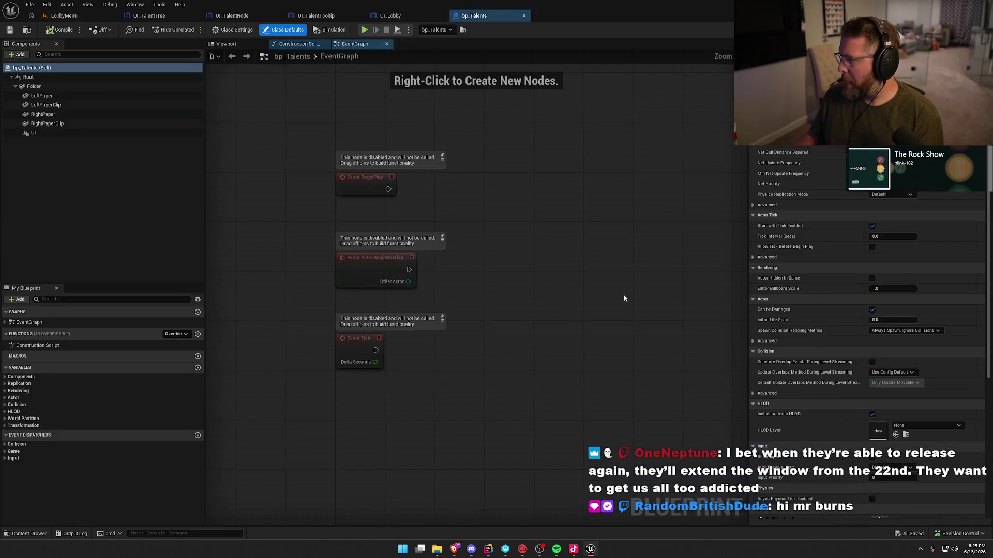
- Compile and check out bp_Talents with its UI widget component, then play the LobbyMenu level
{"action": "left_click", "coordinate": [34, 134]}
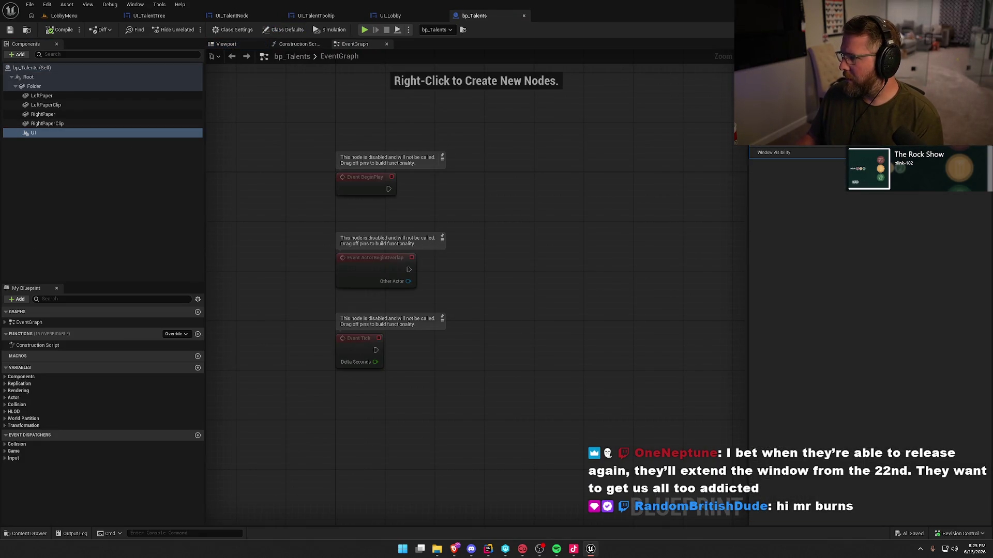
{"action": "left_click", "coordinate": [60, 30]}
{"action": "left_click", "coordinate": [502, 361]}
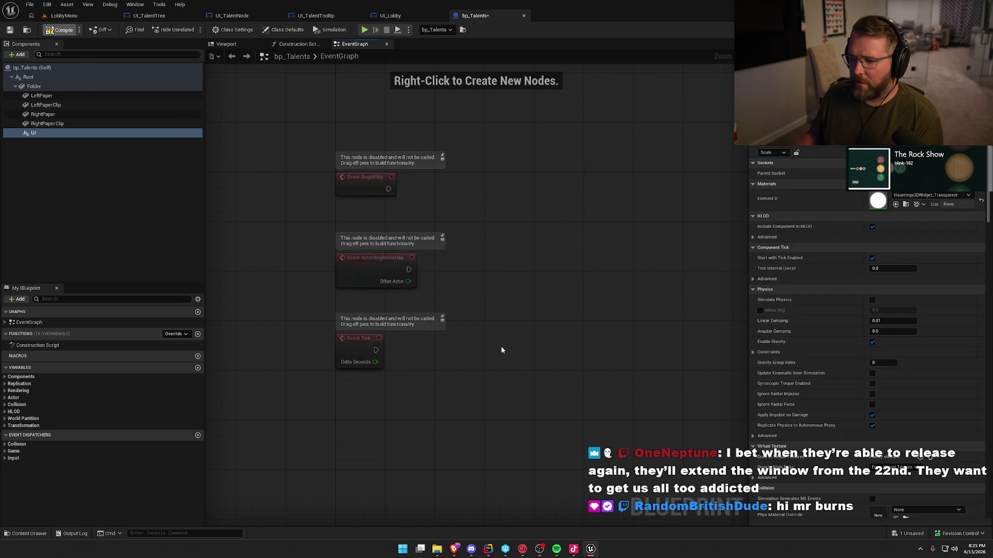
{"action": "left_click", "coordinate": [61, 15]}
{"action": "left_click", "coordinate": [213, 30]}
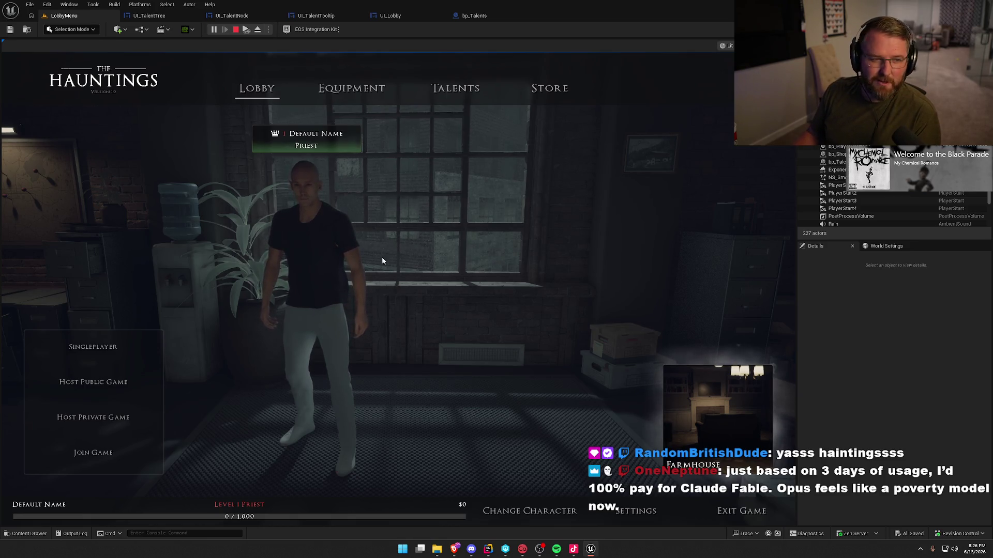
- Focus the running game and open its Talents page
{"action": "left_click", "coordinate": [462, 267]}
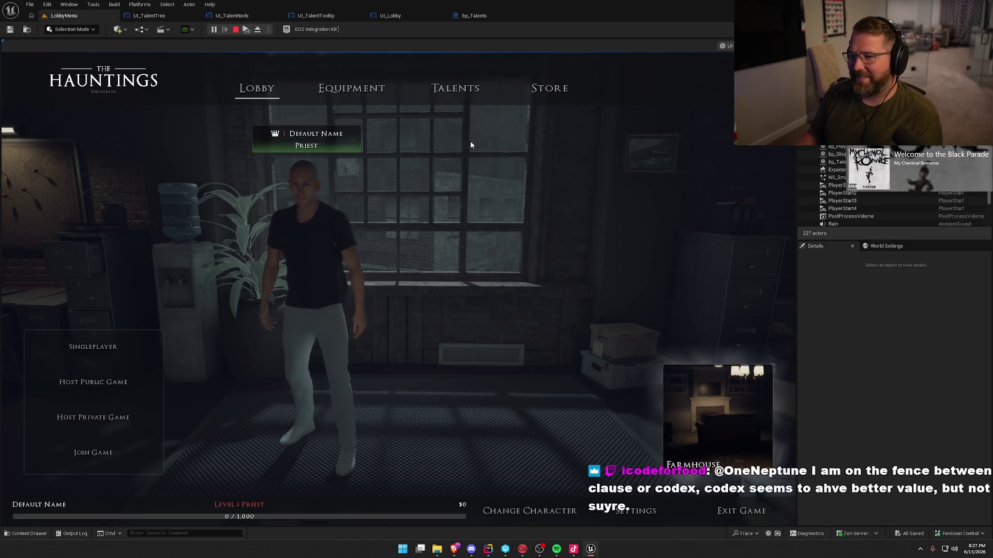
{"action": "left_click", "coordinate": [455, 89]}
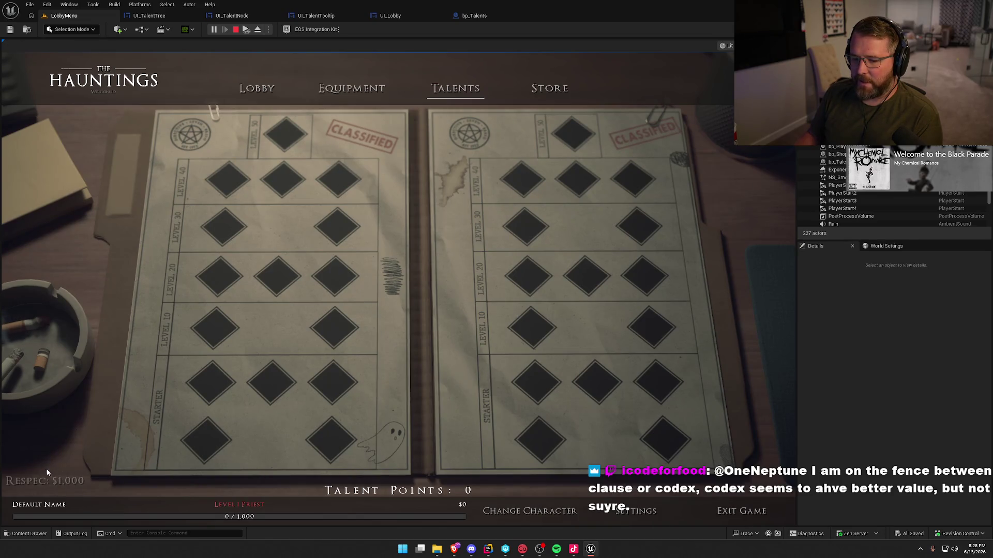
- Rerun the AddMoney 10000 console command, then stop the play session
{"action": "key", "text": "grave"}
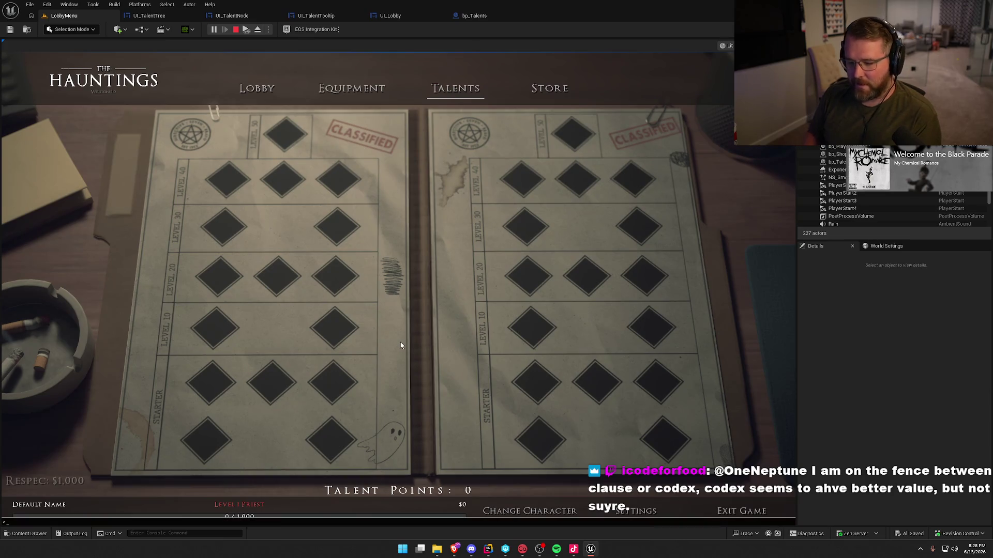
{"action": "key", "text": "Up"}
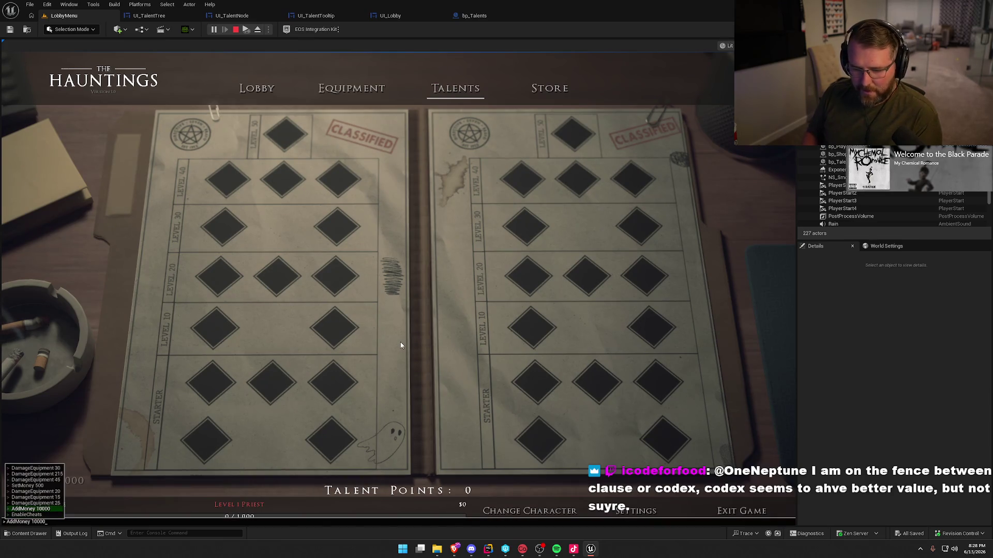
{"action": "key", "text": "Return"}
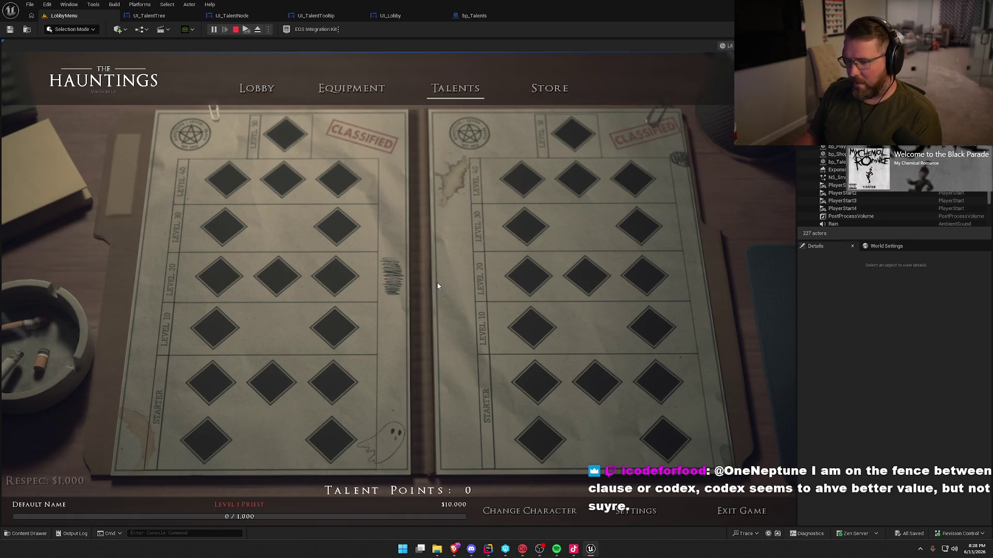
{"action": "key", "text": "Escape"}
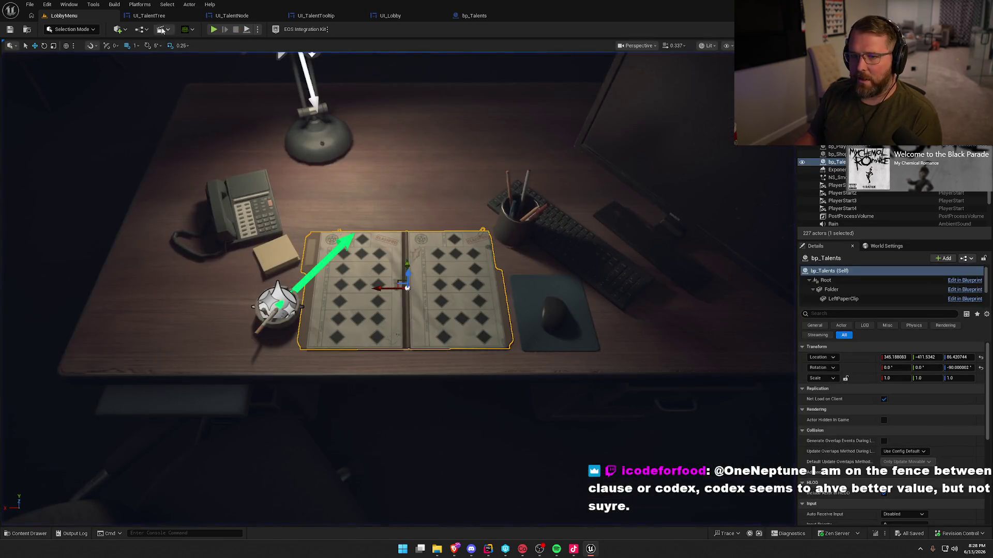
- Set UI_TalentTree's Node Widget Class default value to UI_TalentNode in the Graph
{"action": "left_click", "coordinate": [149, 16]}
{"action": "left_click", "coordinate": [975, 30]}
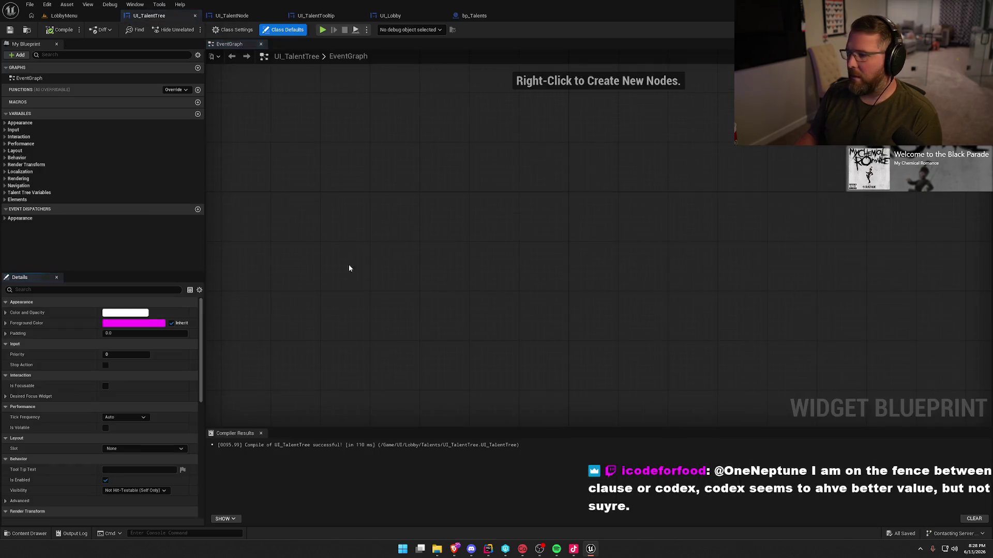
{"action": "left_click", "coordinate": [5, 192]}
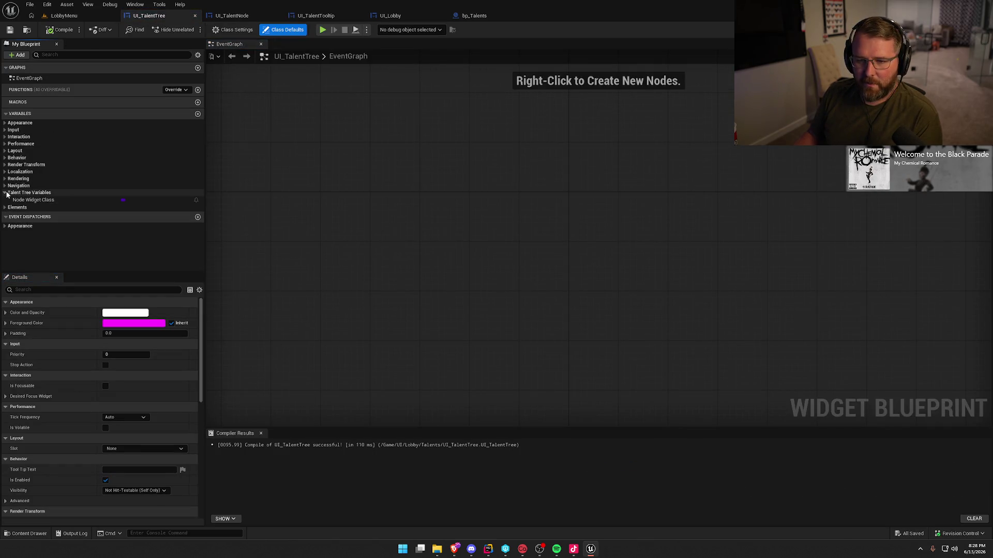
{"action": "left_click", "coordinate": [49, 200]}
{"action": "left_click", "coordinate": [122, 375]}
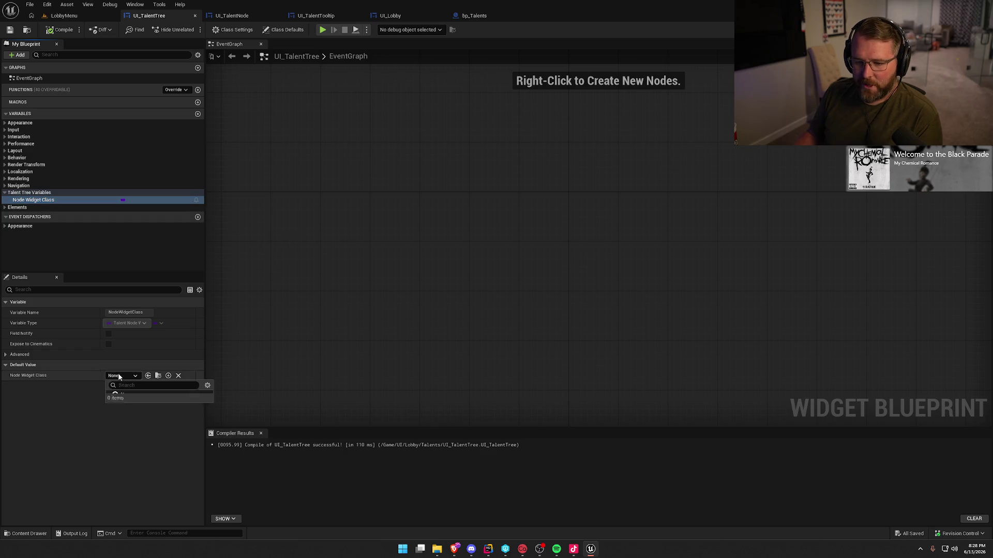
{"action": "left_click", "coordinate": [168, 409]}
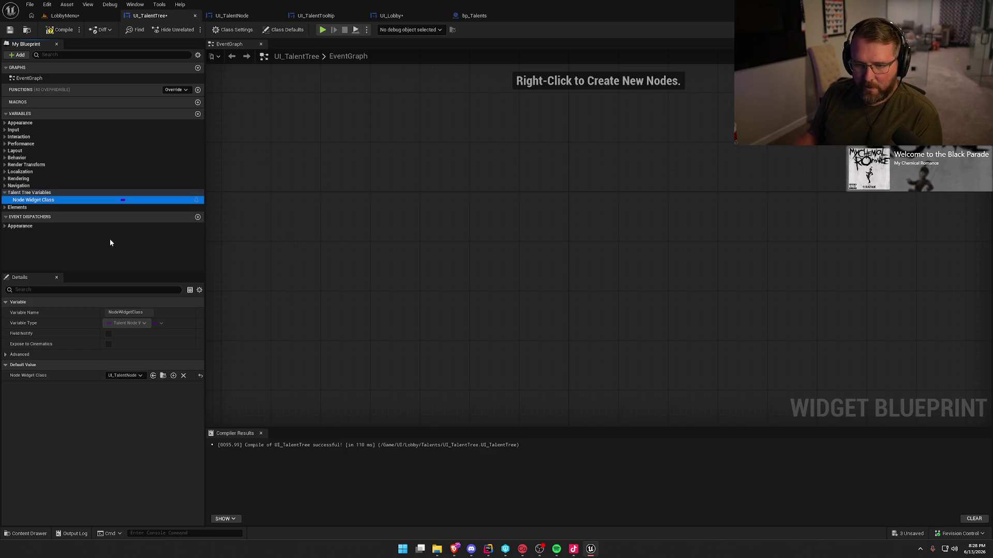
{"action": "left_click", "coordinate": [4, 208]}
{"action": "scroll", "coordinate": [67, 248], "scroll_direction": "down", "scroll_amount": 1}
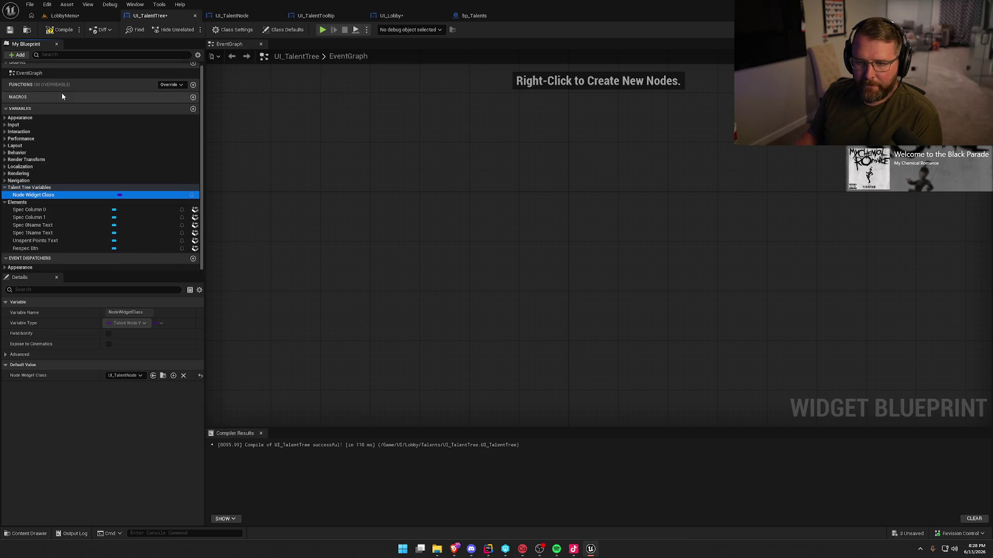
- Compile and save UI_TalentTree, then play the LobbyMenu level again
{"action": "left_click", "coordinate": [55, 32]}
{"action": "key", "text": "ctrl+s"}
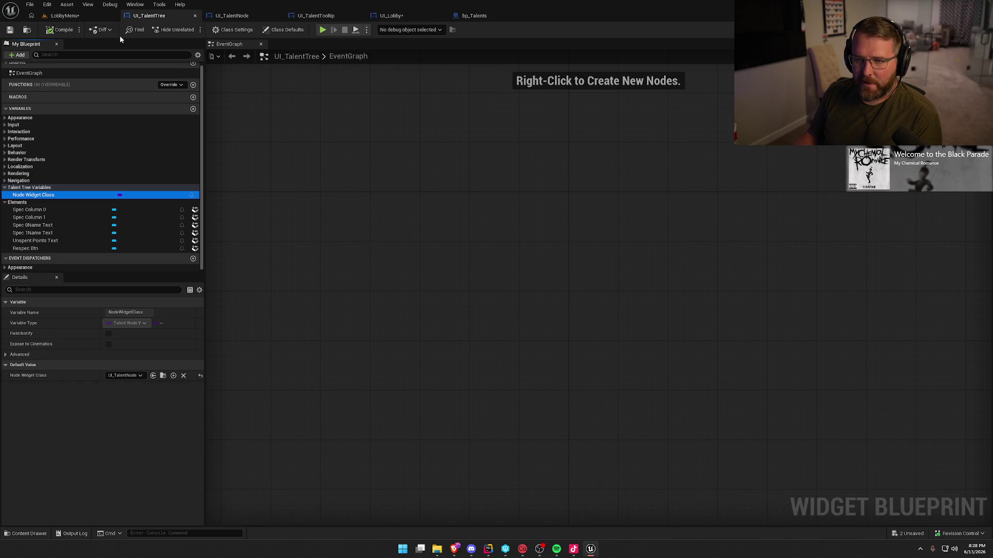
{"action": "key", "text": "ctrl+Tab"}
{"action": "left_click", "coordinate": [214, 30]}
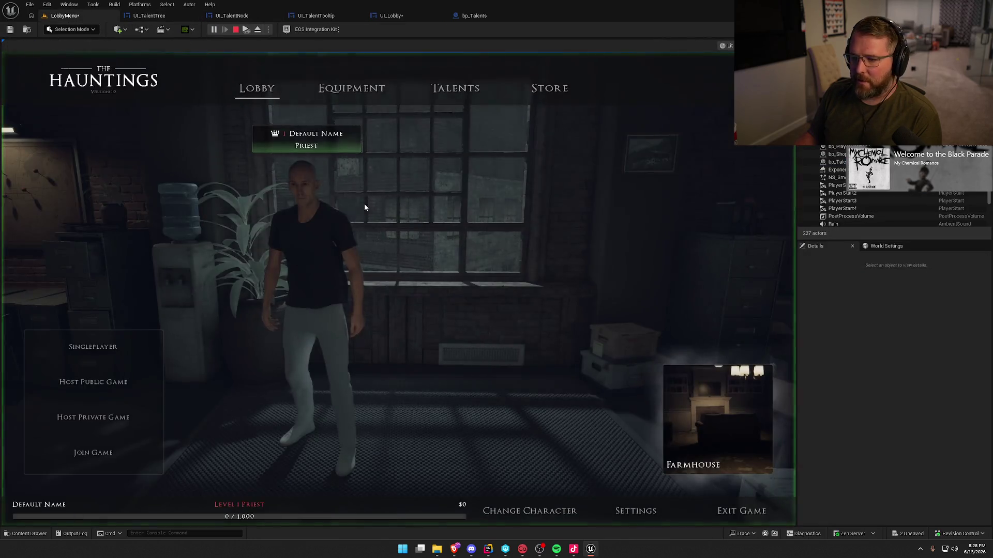
- Confirm the Talents page shows Holy Protector and Exorcist nodes, then stop play and return to UI_TalentTooltip
{"action": "left_click", "coordinate": [455, 89]}
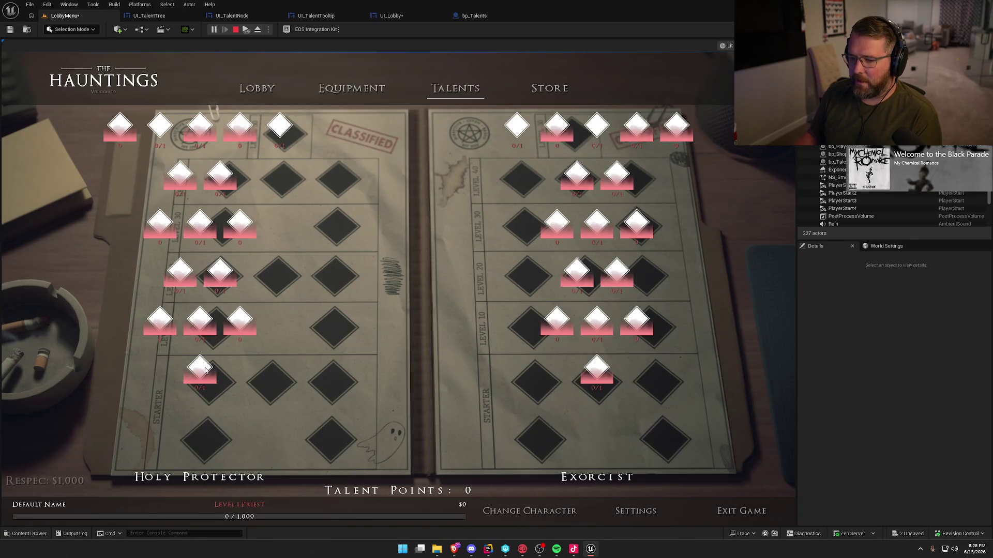
{"action": "key", "text": "Escape"}
{"action": "left_click", "coordinate": [321, 20]}
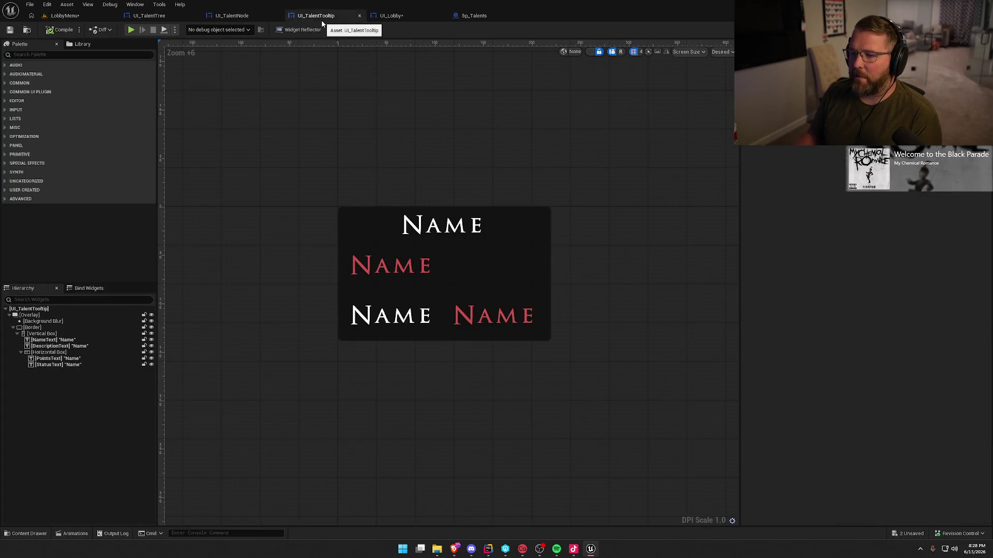
- Set the UI_TalentNode root's Tooltip Widget Class to UI_TalentTooltip and go back to the LobbyMenu level
{"action": "left_click", "coordinate": [243, 16]}
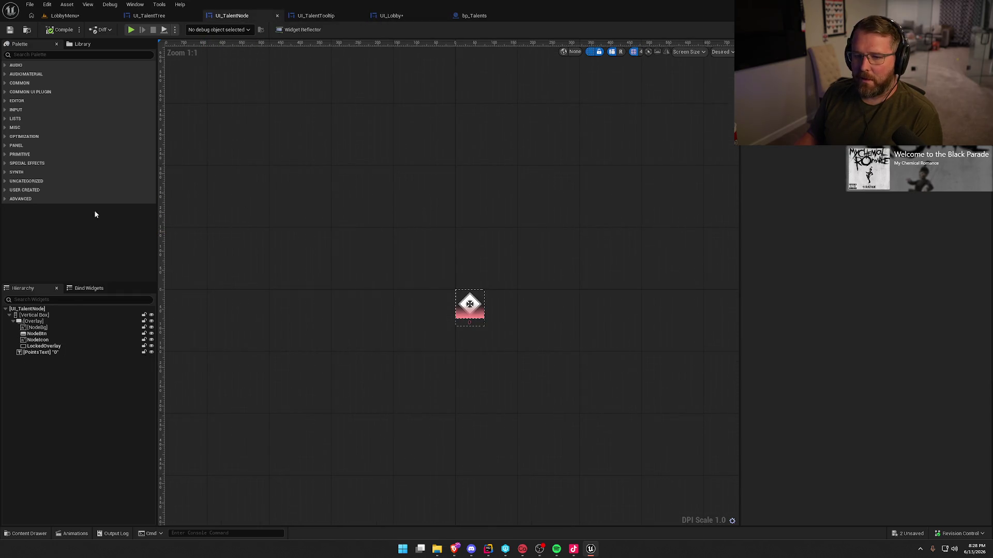
{"action": "left_click", "coordinate": [69, 308]}
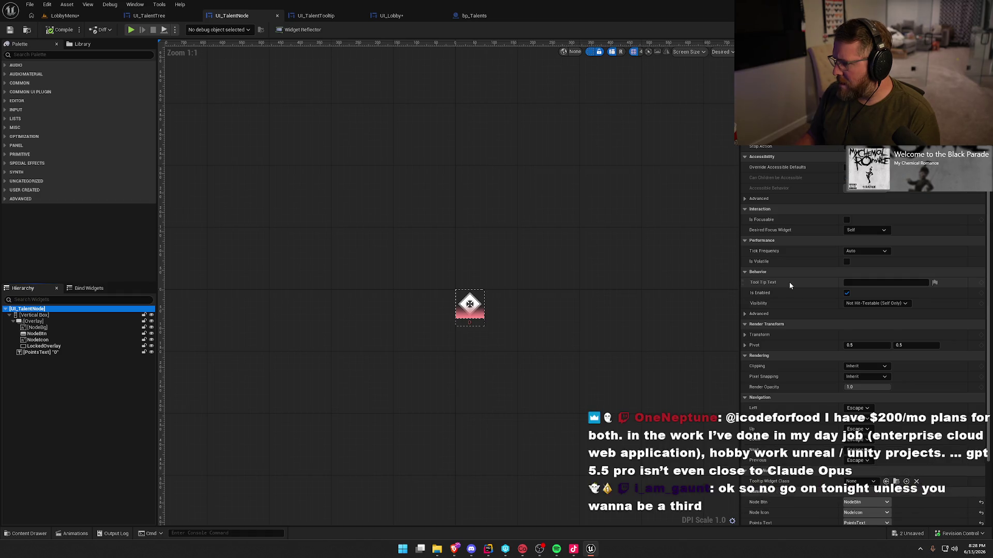
{"action": "scroll", "coordinate": [790, 284], "scroll_direction": "down", "scroll_amount": 3}
{"action": "scroll", "coordinate": [790, 284], "scroll_direction": "down", "scroll_amount": 1}
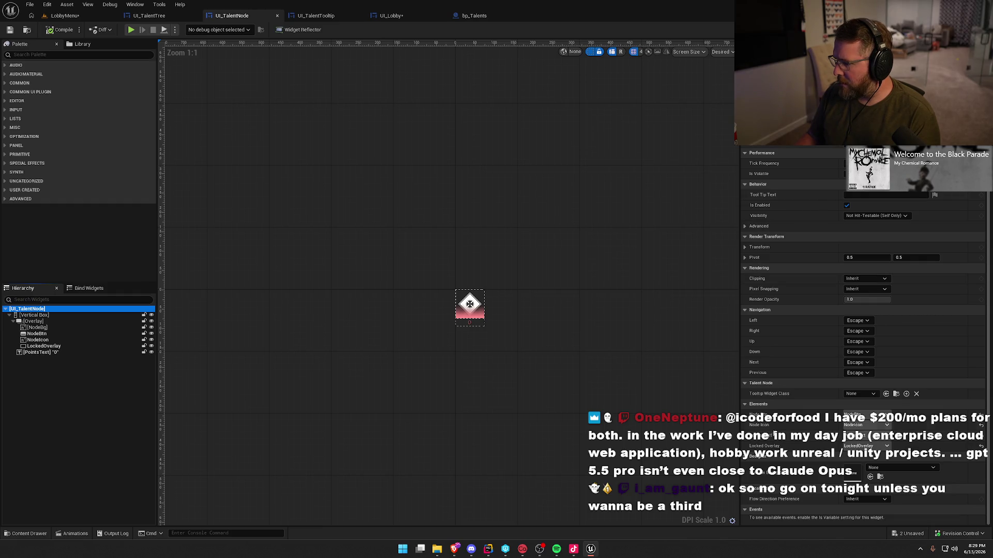
{"action": "left_click", "coordinate": [864, 399]}
{"action": "left_click", "coordinate": [901, 432]}
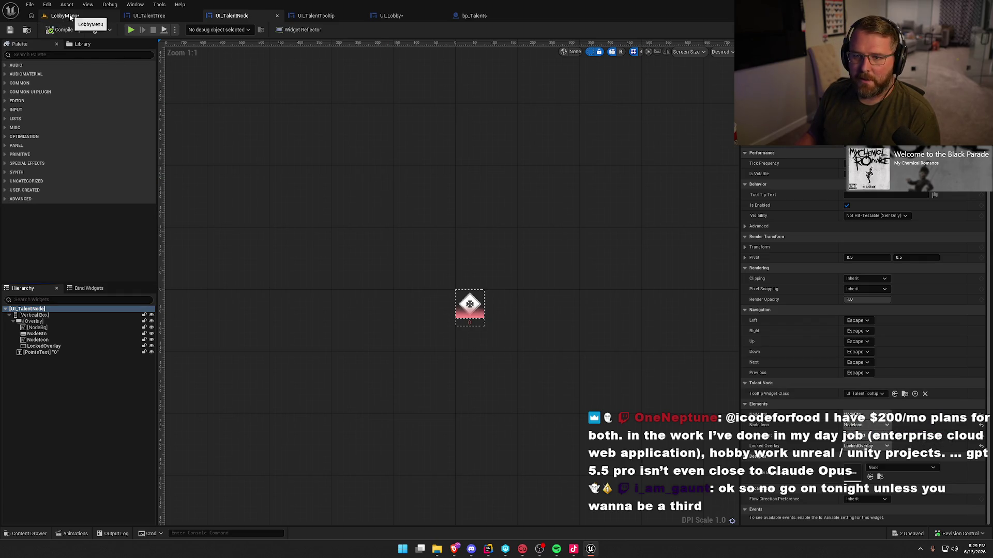
{"action": "left_click", "coordinate": [71, 16]}
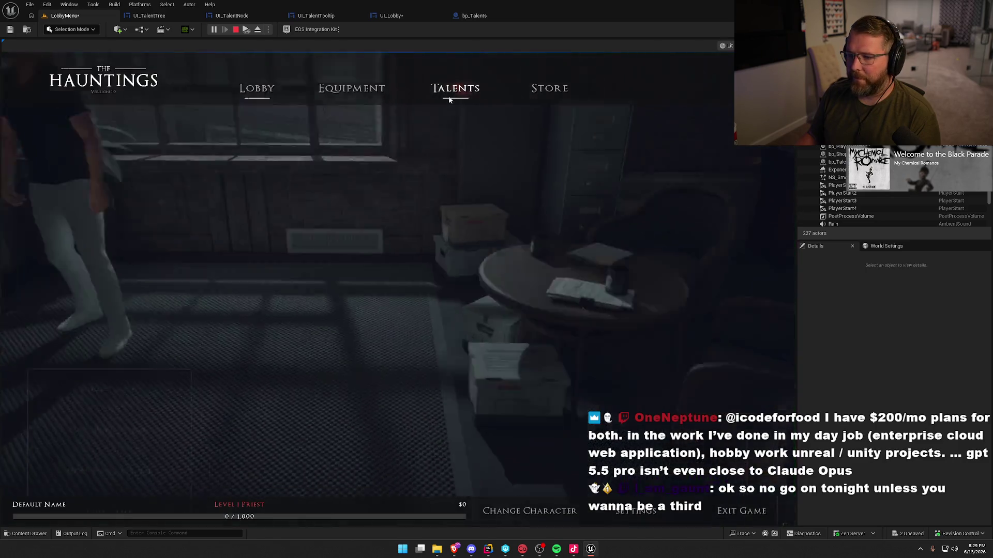
- Inspect the new tooltips on several talent nodes in the Talents page, then stop Play In Editor
{"action": "left_click", "coordinate": [450, 98]}
{"action": "mouse_move", "coordinate": [200, 370]}
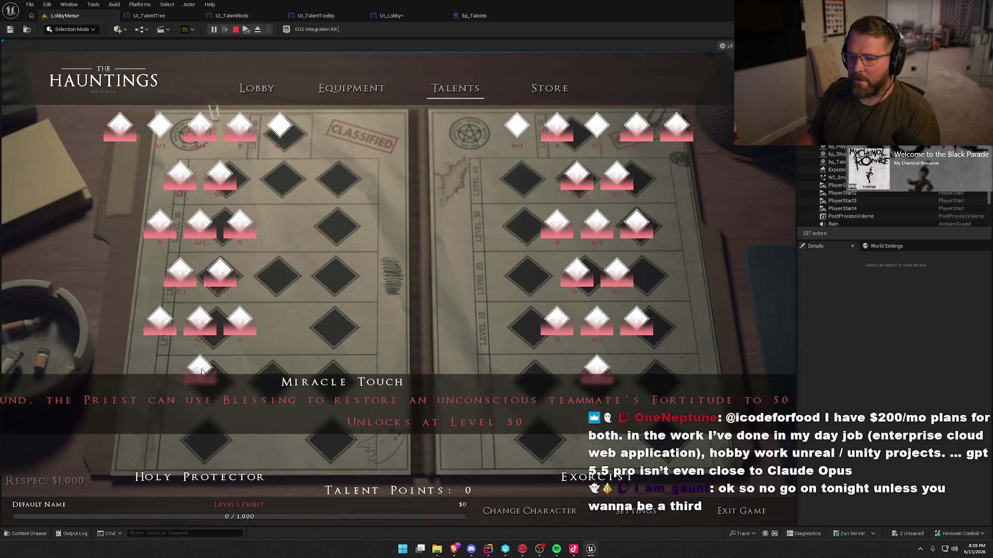
{"action": "mouse_move", "coordinate": [245, 322]}
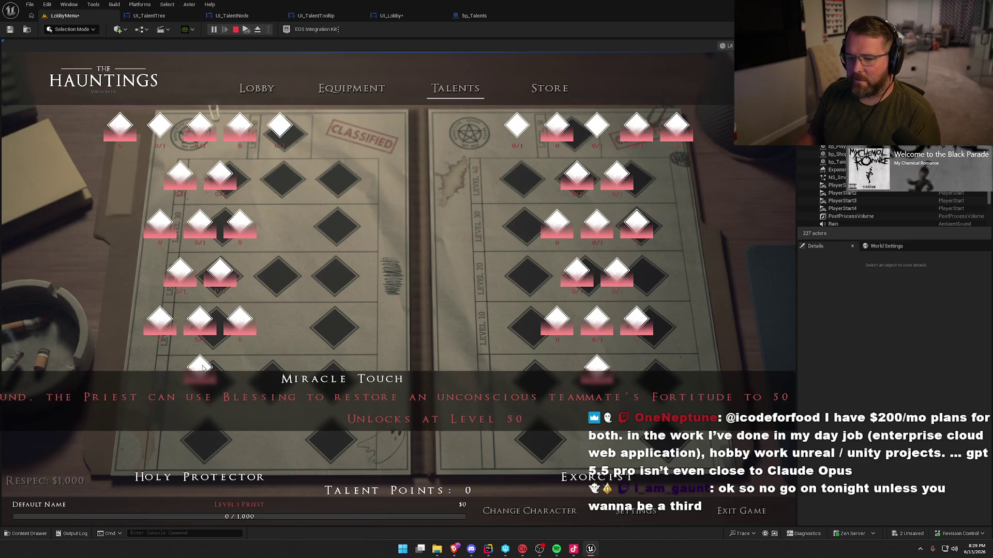
{"action": "mouse_move", "coordinate": [161, 320]}
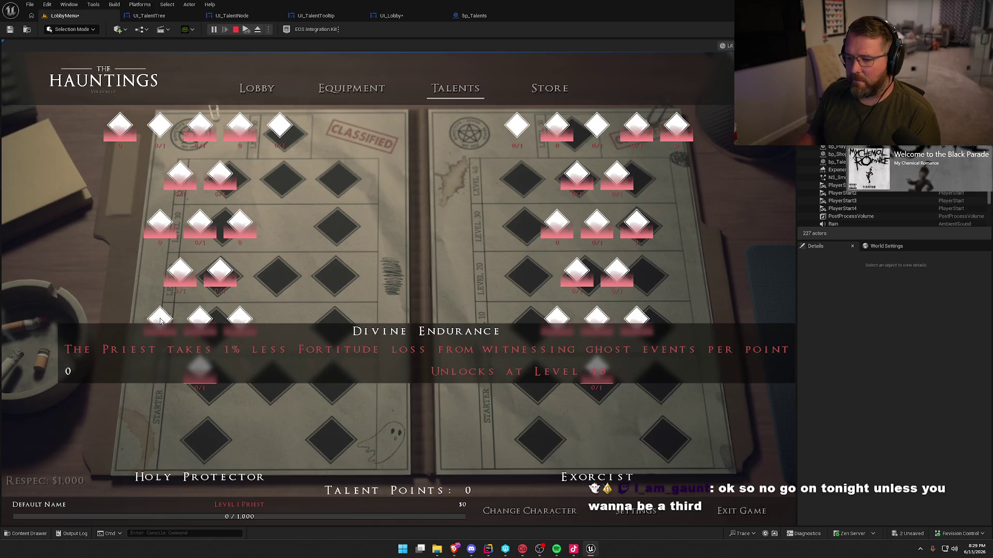
{"action": "mouse_move", "coordinate": [180, 273]}
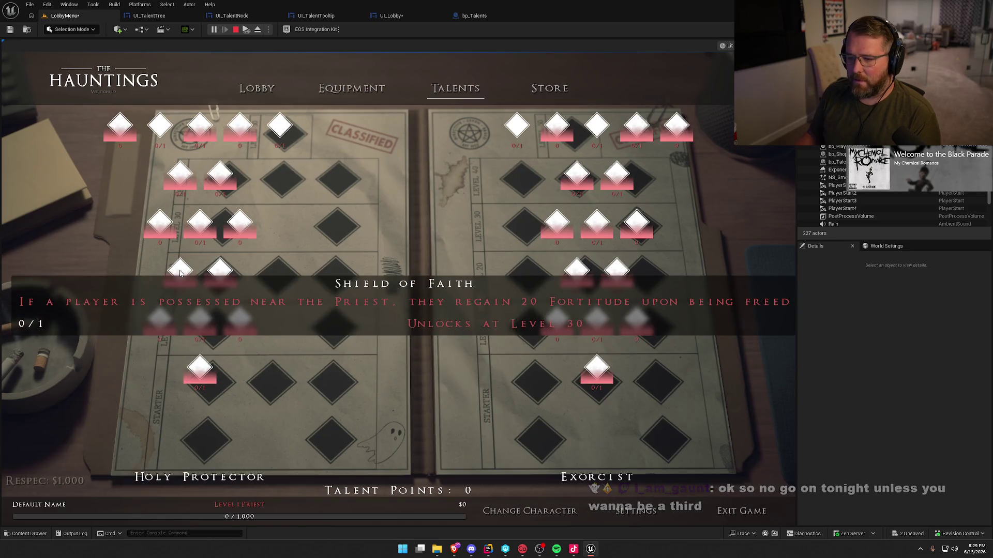
{"action": "mouse_move", "coordinate": [165, 226]}
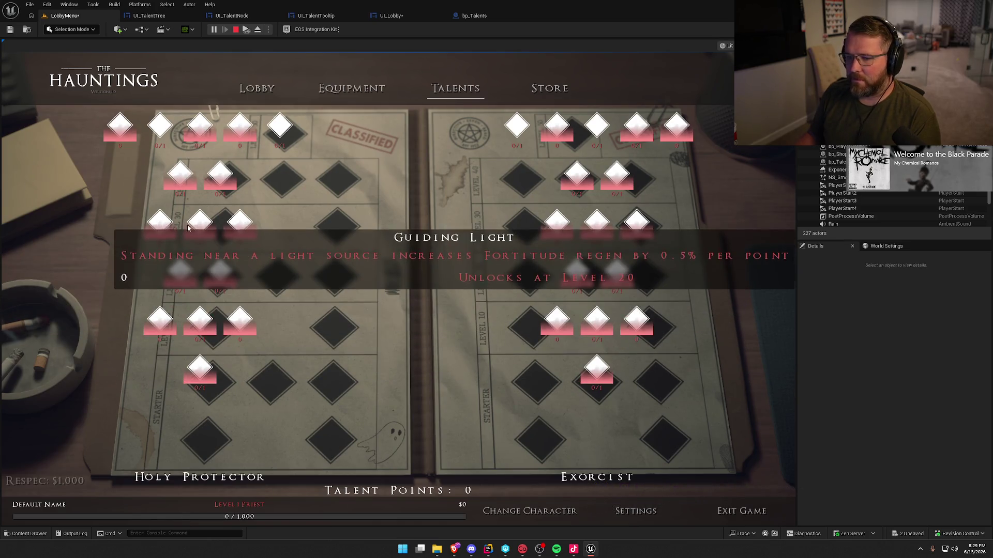
{"action": "mouse_move", "coordinate": [185, 179]}
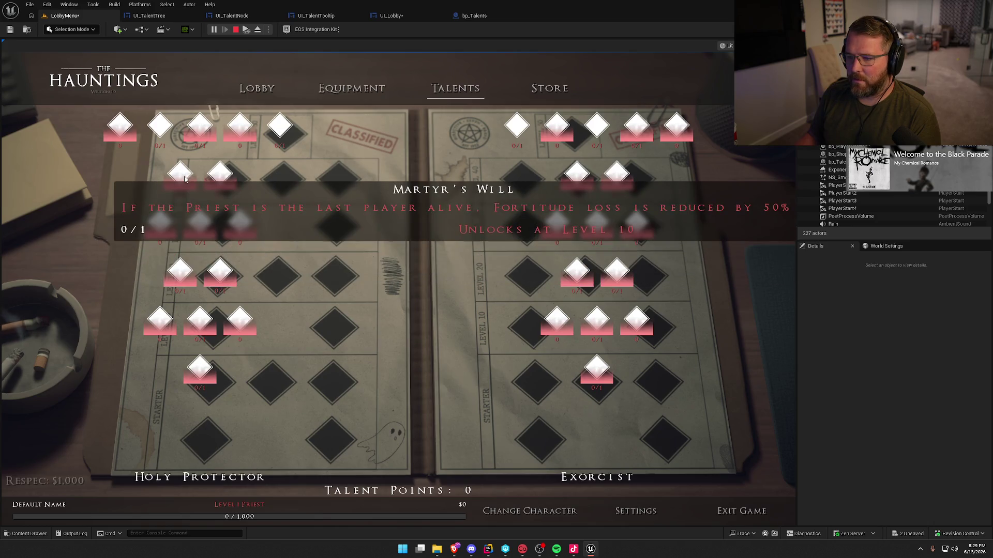
{"action": "mouse_move", "coordinate": [121, 126]}
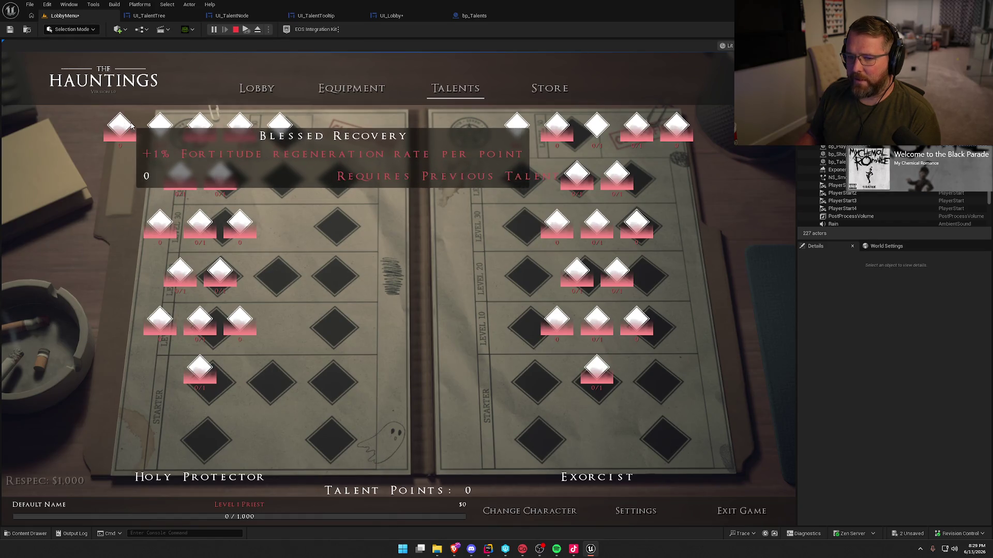
{"action": "mouse_move", "coordinate": [200, 125]}
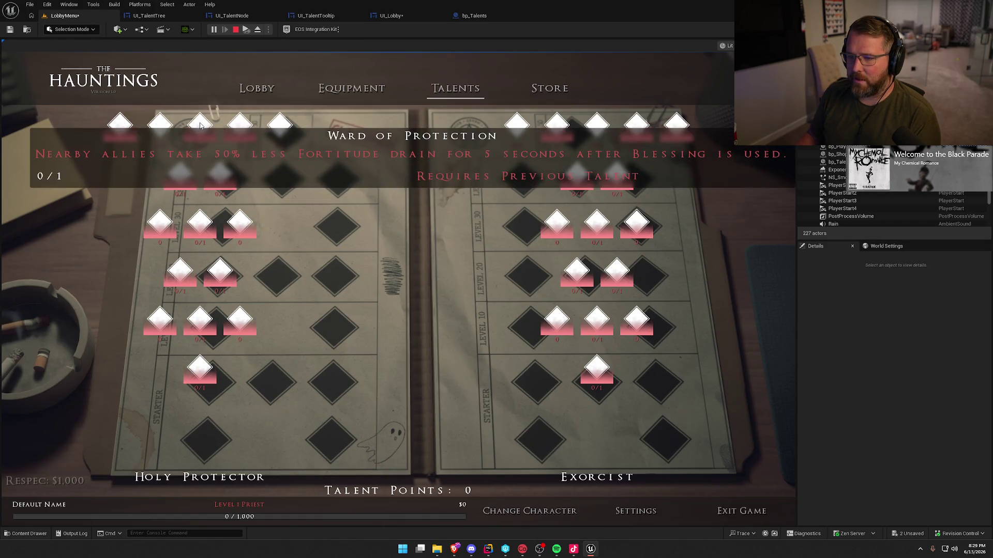
{"action": "mouse_move", "coordinate": [243, 125]}
{"action": "mouse_move", "coordinate": [281, 129]}
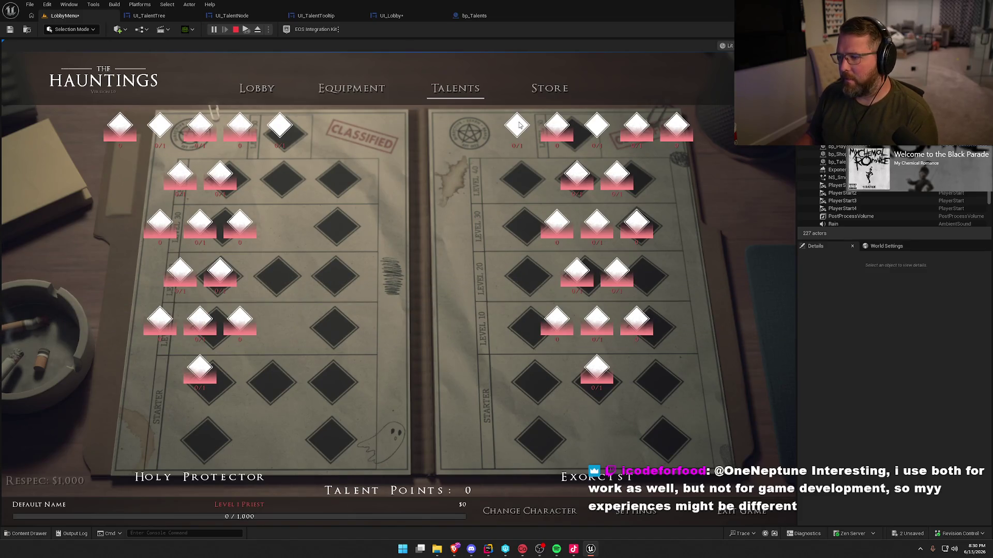
{"action": "mouse_move", "coordinate": [519, 125]}
{"action": "mouse_move", "coordinate": [156, 127]}
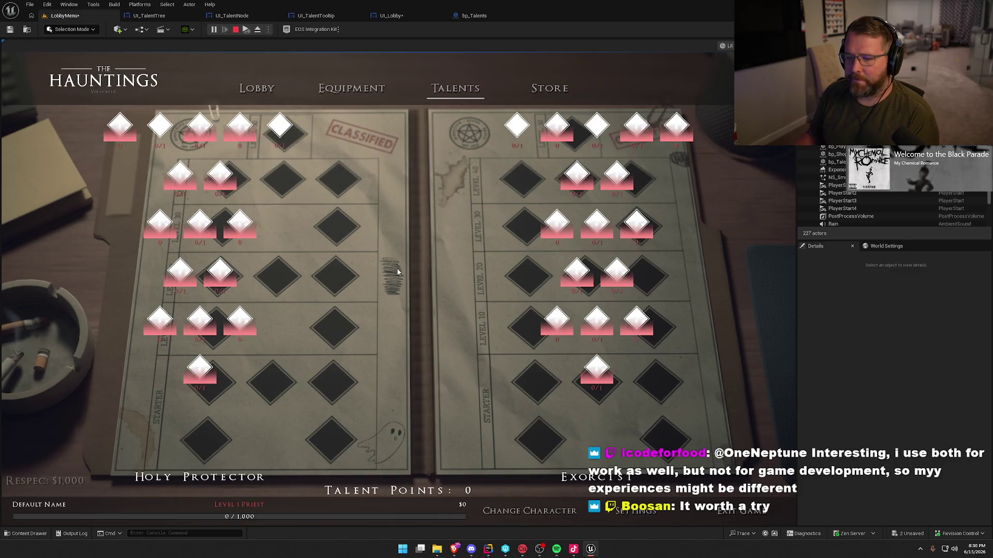
{"action": "key", "text": "Escape"}
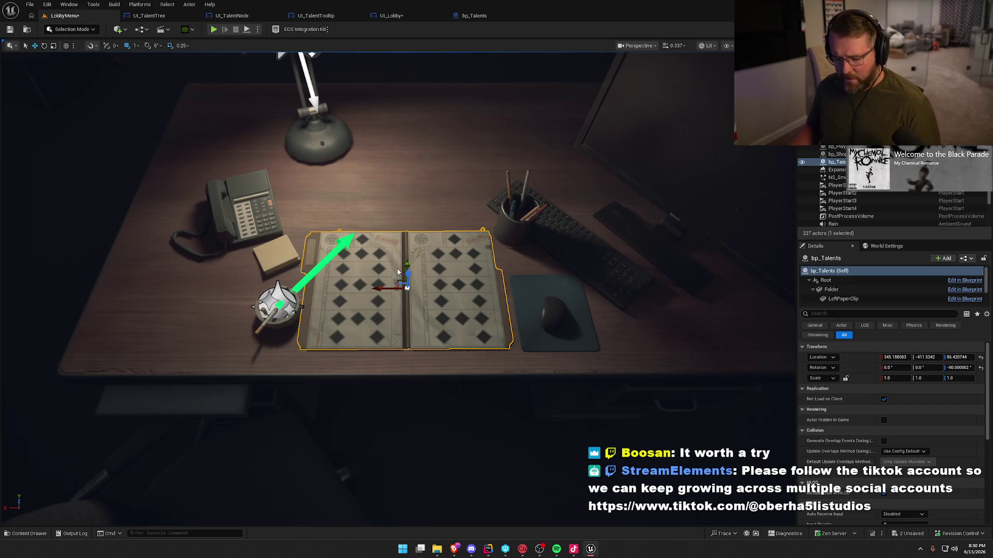
- Deselect bp_Talents and zoom the viewport to frame the two talent folders
{"action": "key", "text": "Escape"}
{"action": "scroll", "coordinate": [406, 262], "scroll_direction": "up", "scroll_amount": 6}
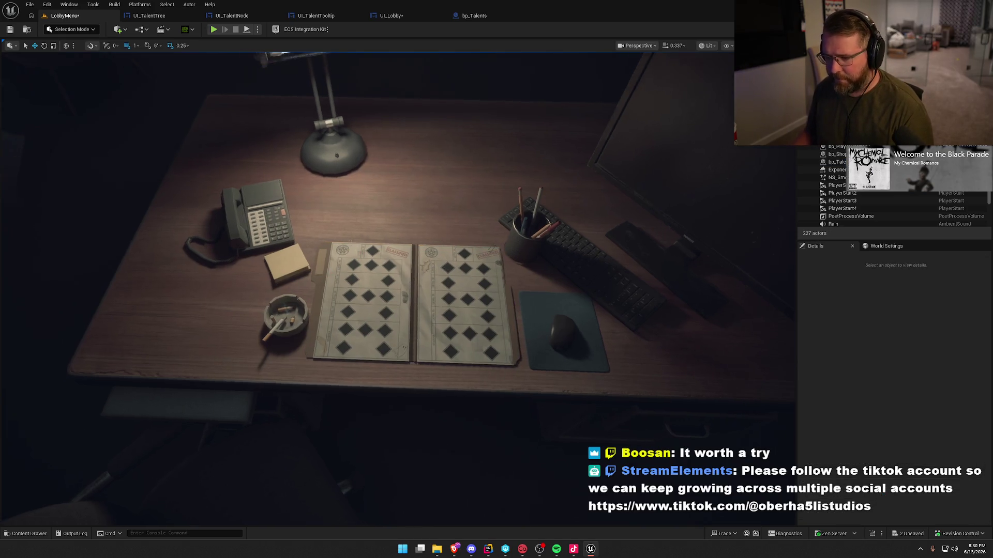
{"action": "scroll", "coordinate": [405, 263], "scroll_direction": "down", "scroll_amount": 4}
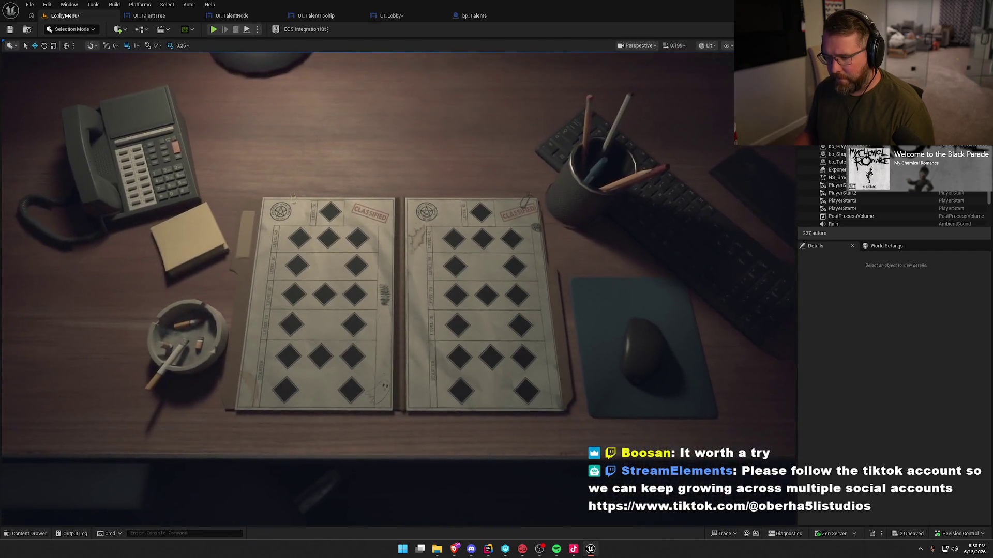
{"action": "scroll", "coordinate": [405, 262], "scroll_direction": "up", "scroll_amount": 6}
{"action": "scroll", "coordinate": [398, 289], "scroll_direction": "down", "scroll_amount": 5}
{"action": "scroll", "coordinate": [398, 288], "scroll_direction": "up", "scroll_amount": 3}
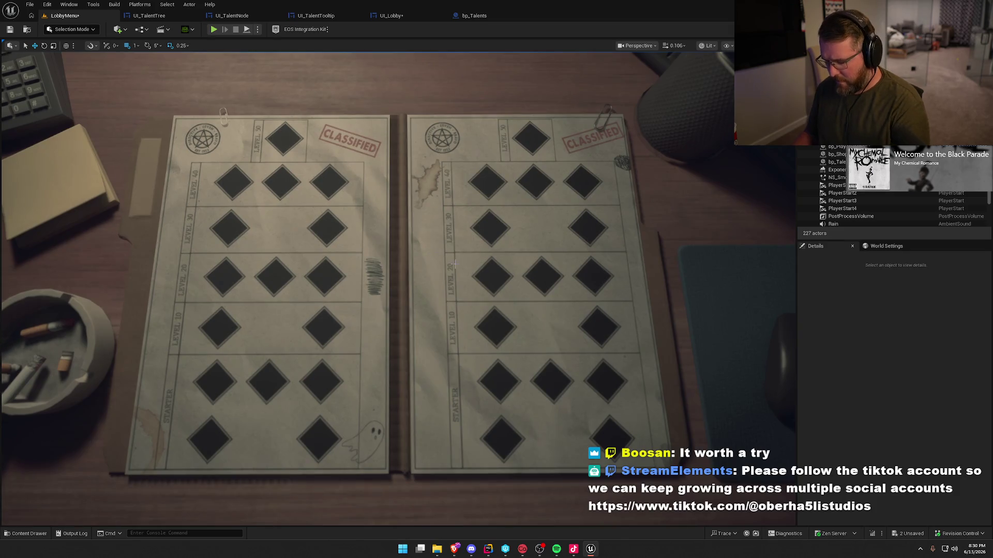
- Capture a screen region around the two talent folders and bring JetBrains Rider forward
{"action": "key", "text": "super+shift+s"}
{"action": "mouse_move", "coordinate": [99, 81]}
{"action": "left_mouse_down"}
{"action": "mouse_move", "coordinate": [718, 510]}
{"action": "mouse_move", "coordinate": [709, 512]}
{"action": "left_mouse_up"}
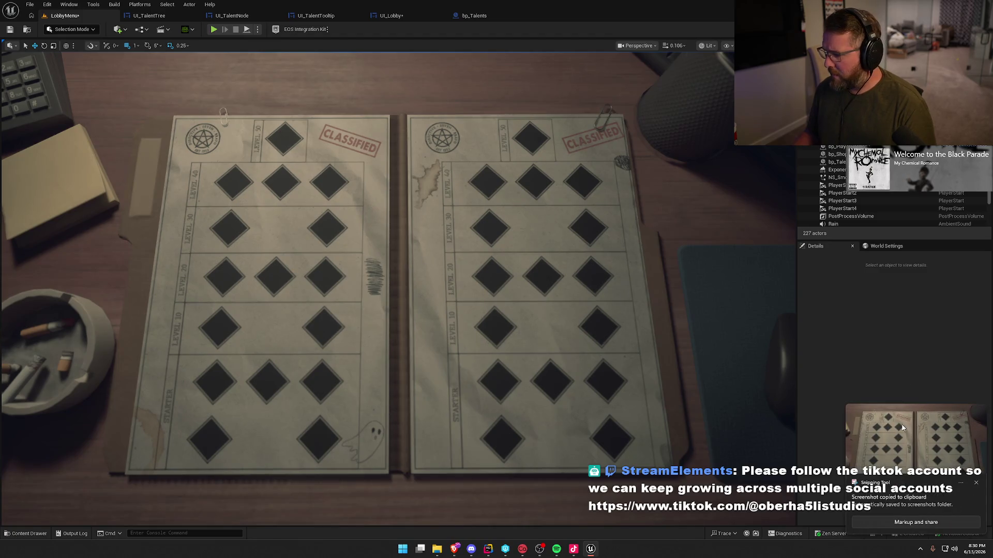
{"action": "left_click", "coordinate": [488, 549]}
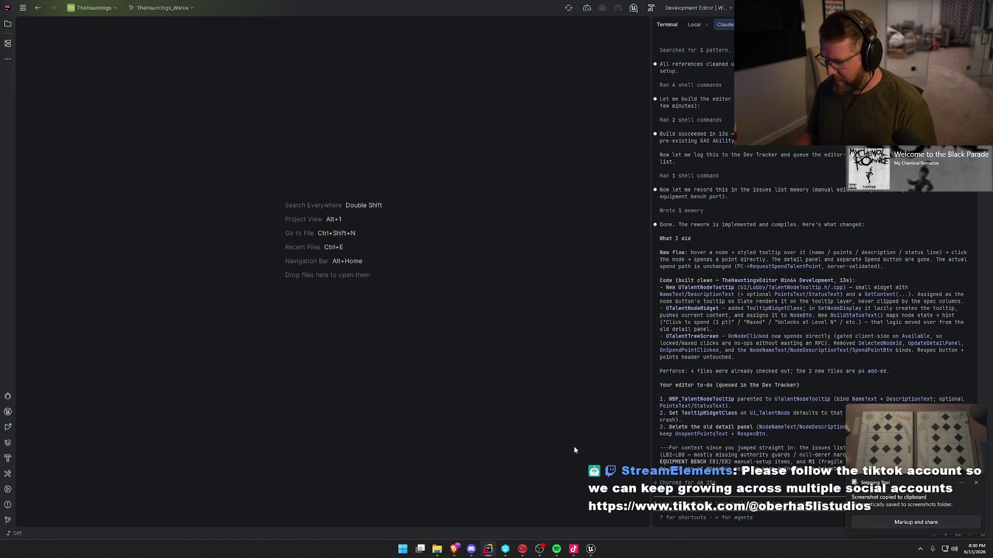
- Save the captured talent-folder screenshot to the Desktop from Snipping Tool
{"action": "left_click", "coordinate": [928, 445]}
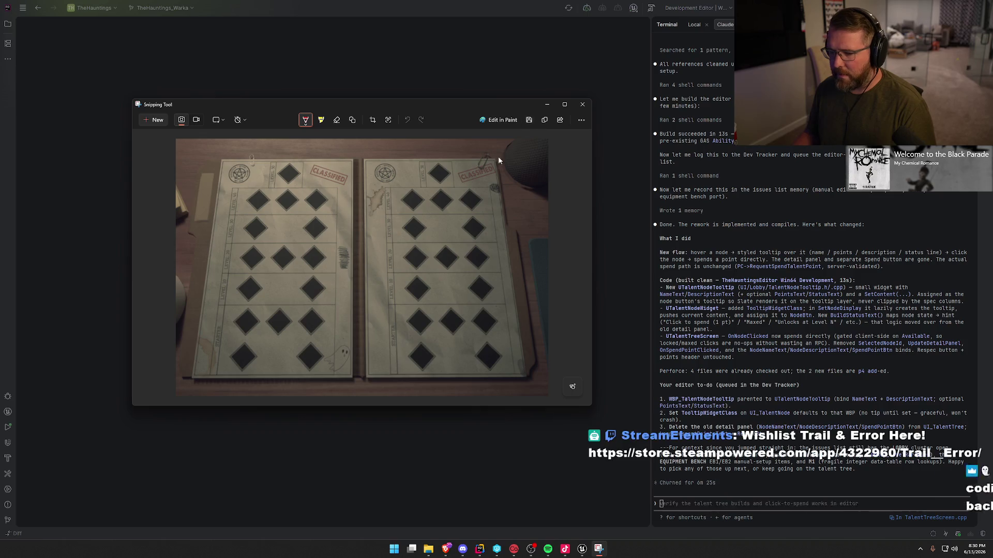
{"action": "key", "text": "ctrl+s"}
{"action": "left_click", "coordinate": [161, 218]}
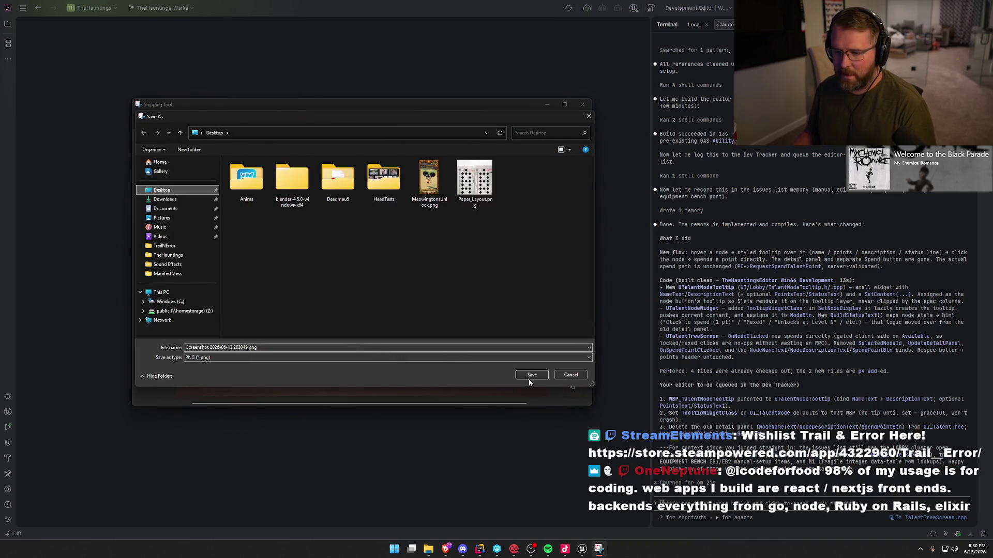
{"action": "left_click", "coordinate": [529, 376]}
- Close the screenshot editor and open Paper_Layout.png from File Explorer
{"action": "left_click", "coordinate": [582, 104]}
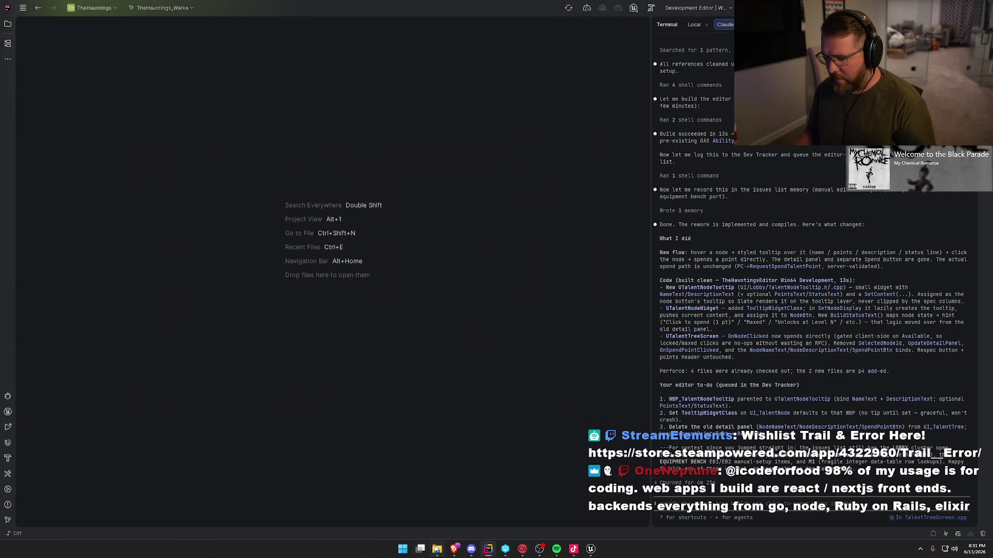
{"action": "left_click", "coordinate": [437, 550]}
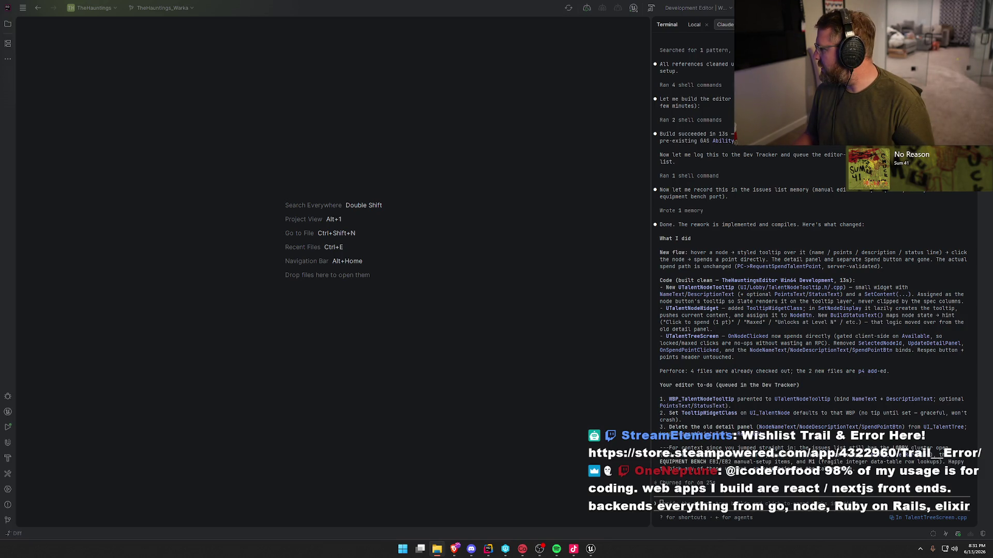
{"action": "key", "text": "Return"}
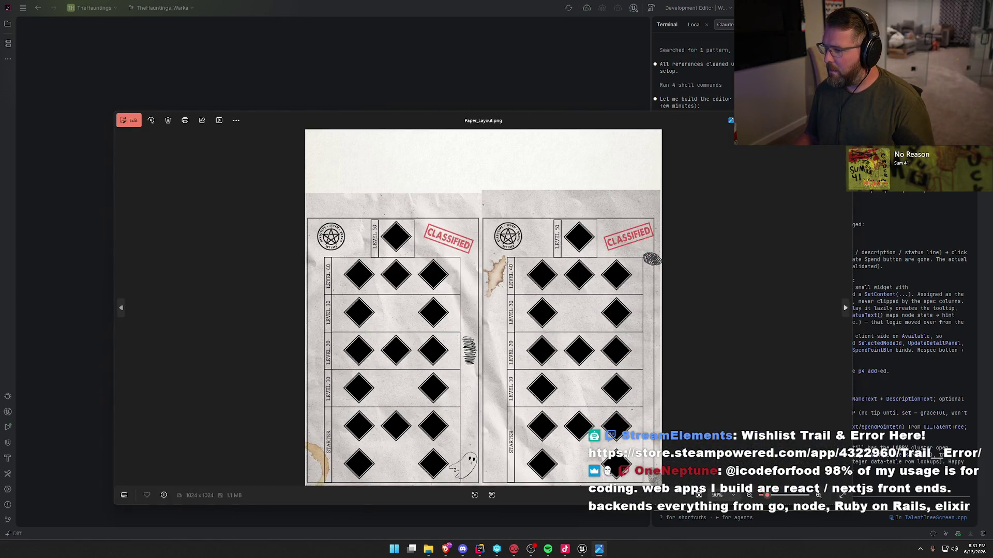
- Close the Paper_Layout.png preview in Photos so Rider's Claude terminal is visible again
{"action": "key", "text": "alt+F4"}
{"action": "mouse_move", "coordinate": [870, 475]}
{"action": "left_mouse_down"}
{"action": "mouse_move", "coordinate": [774, 509]}
{"action": "mouse_move", "coordinate": [677, 512]}
{"action": "mouse_move", "coordinate": [693, 380]}
{"action": "mouse_move", "coordinate": [729, 311]}
{"action": "left_mouse_up"}
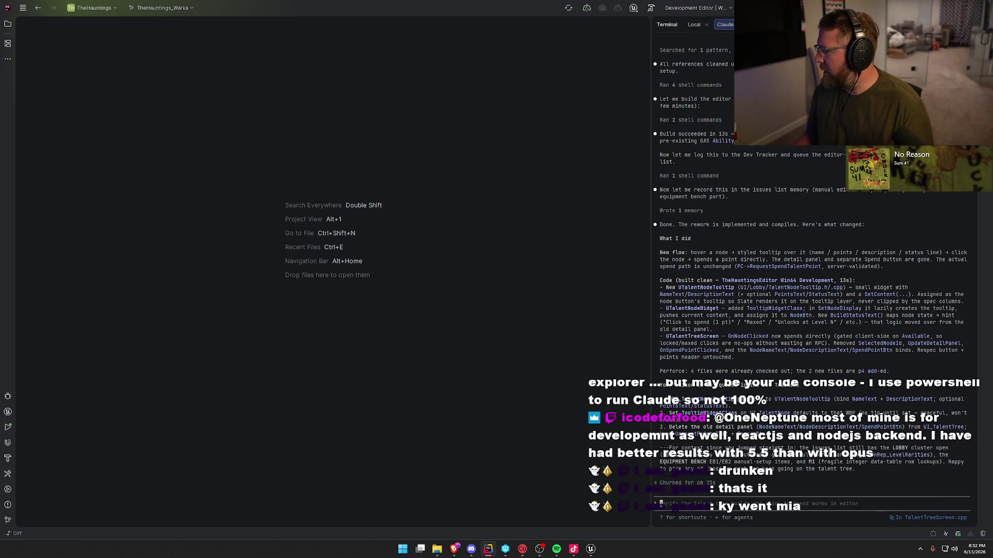
- Drag the saved Desktop screenshot into Rider's editor area to open it as an image tab
{"action": "mouse_move", "coordinate": [805, 512]}
{"action": "left_mouse_down"}
{"action": "mouse_move", "coordinate": [761, 533]}
{"action": "mouse_move", "coordinate": [696, 235]}
{"action": "mouse_move", "coordinate": [763, 450]}
{"action": "left_mouse_up"}
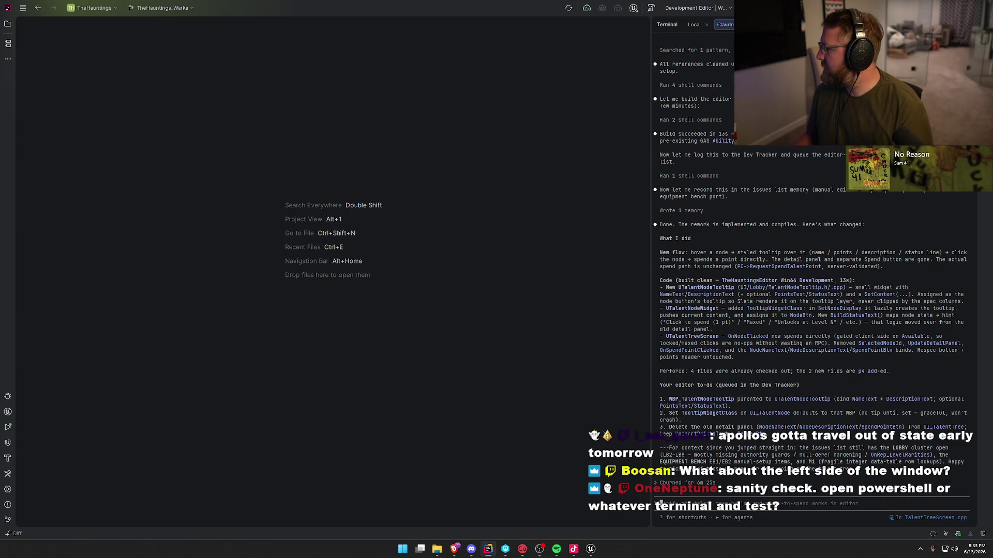
{"action": "mouse_move", "coordinate": [992, 393]}
{"action": "left_mouse_down"}
{"action": "mouse_move", "coordinate": [615, 371]}
{"action": "mouse_move", "coordinate": [345, 311]}
{"action": "left_mouse_up"}
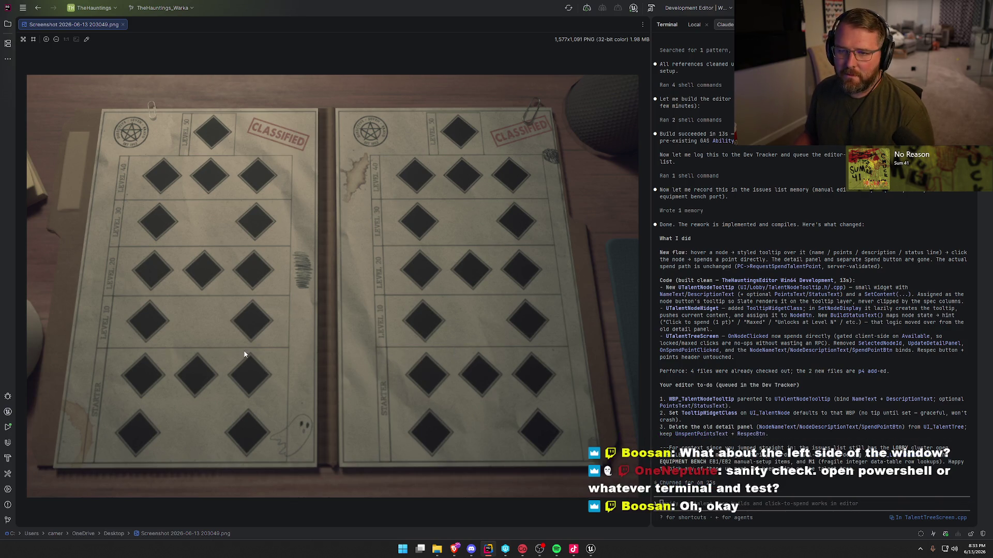
- Ask Claude Code whether it can see the image dragged into the Rider IDE
{"action": "left_click", "coordinate": [789, 506]}
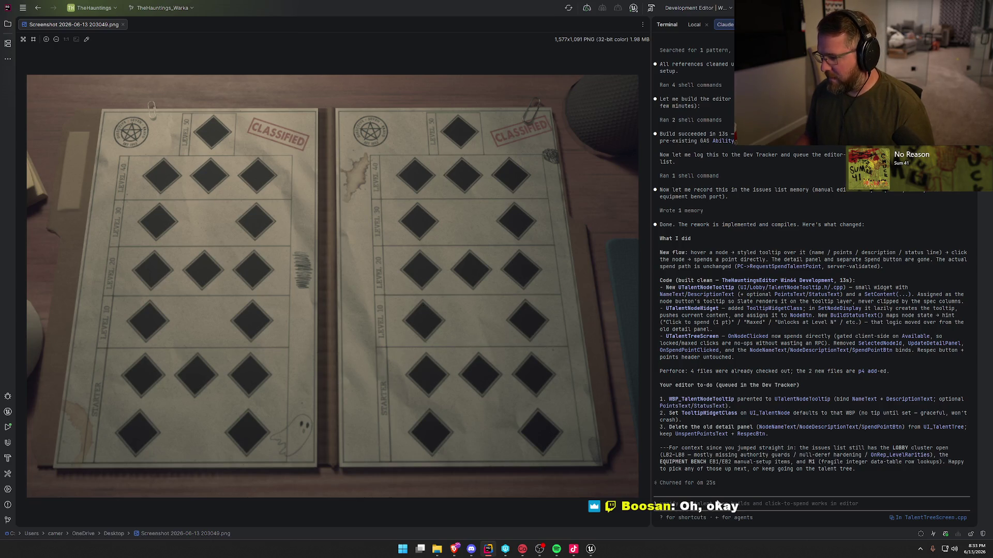
{"action": "type", "text": "can you add to "}
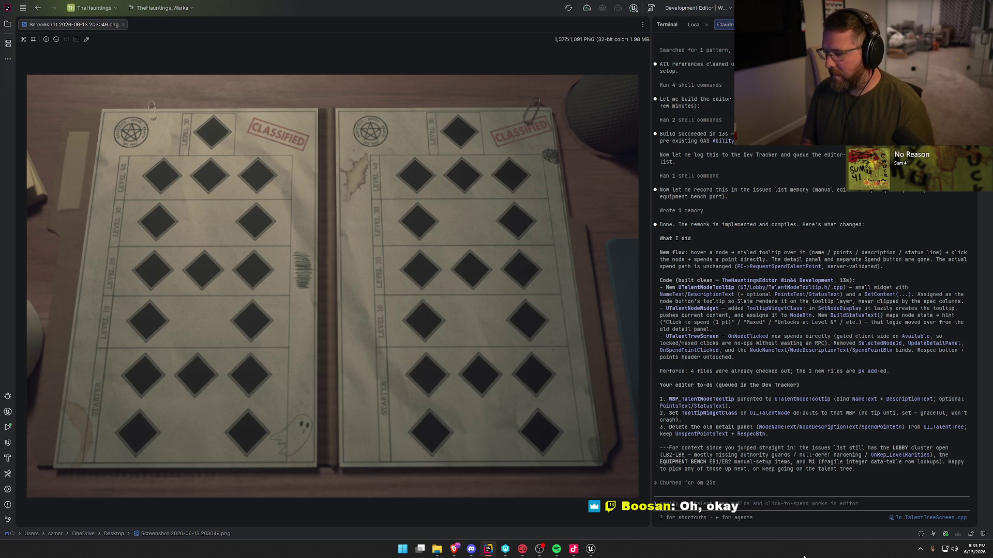
{"action": "type", "text": "see the image i "}
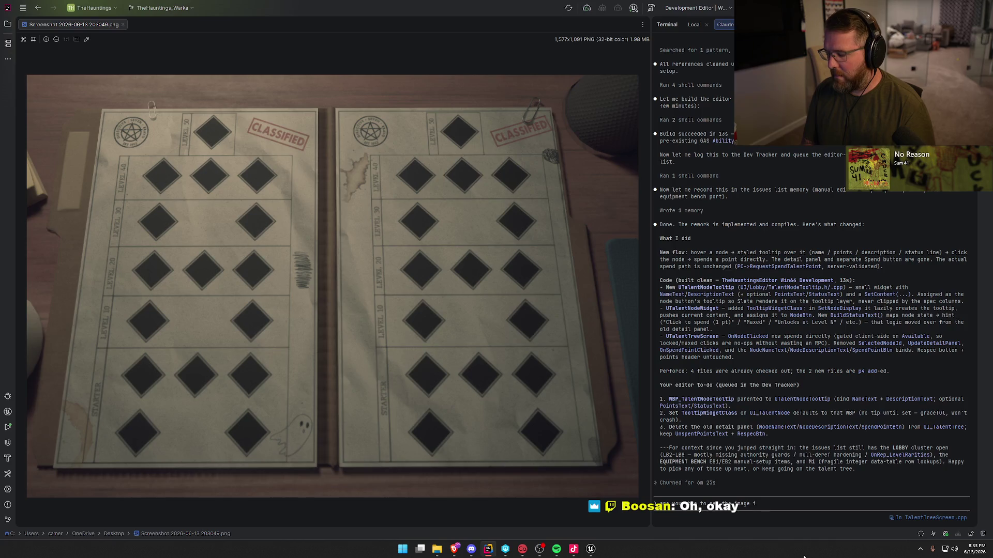
{"action": "type", "text": "dragged into the rider i"}
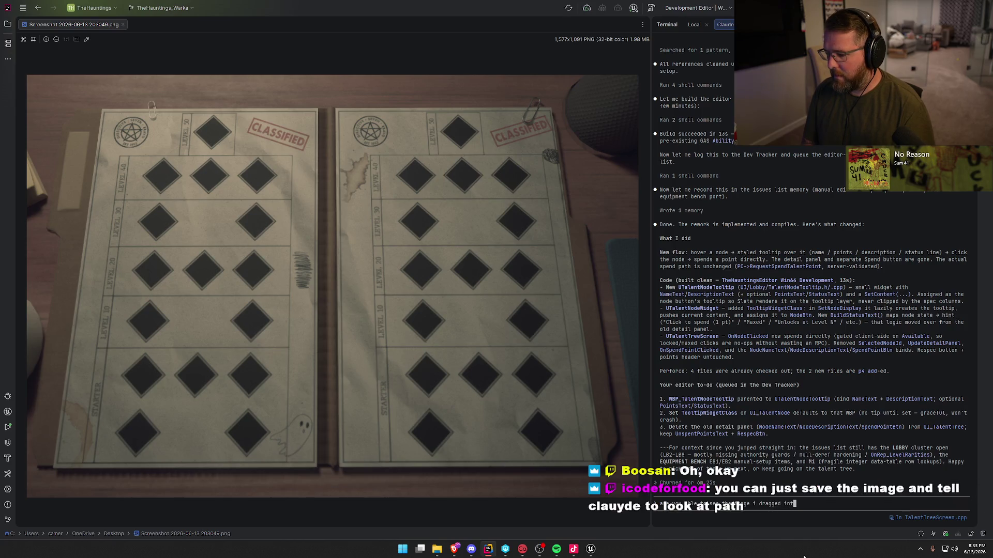
{"action": "type", "text": "de?"}
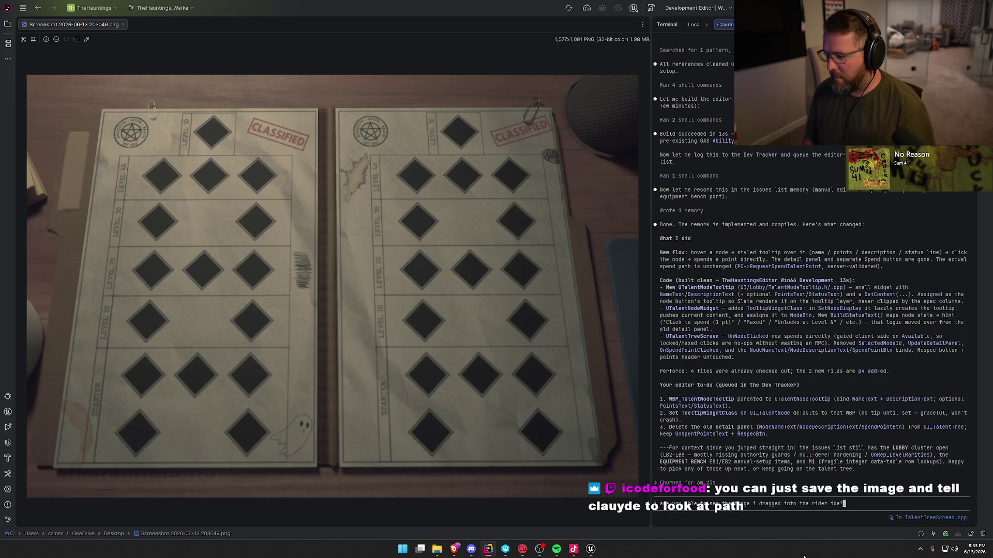
{"action": "key", "text": "Return"}
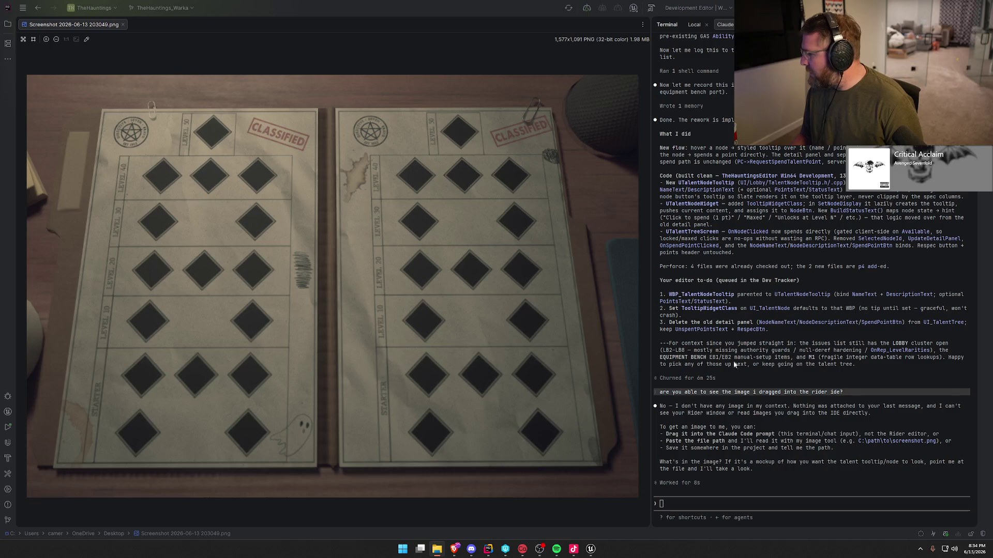
- Close the screenshot tab and send Claude Code the pasted game screenshot, asking it to match the talent tree layout
{"action": "left_click", "coordinate": [122, 25]}
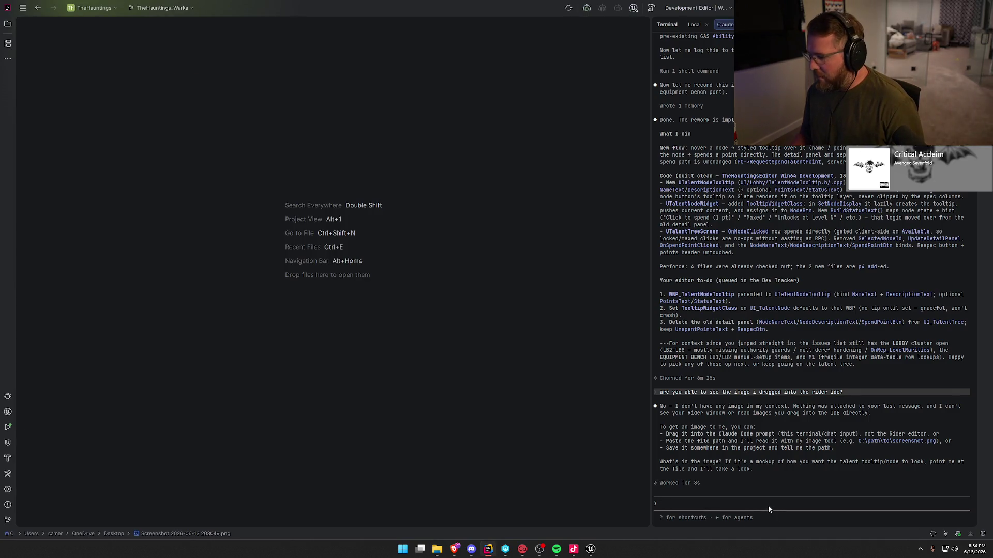
{"action": "type", "text": "below is the path to "}
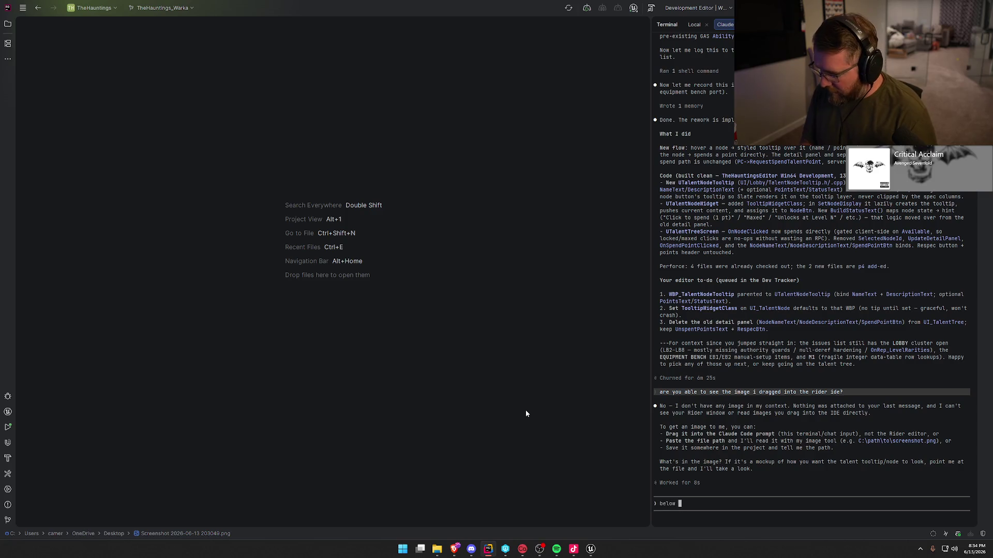
{"action": "type", "text": "an"}
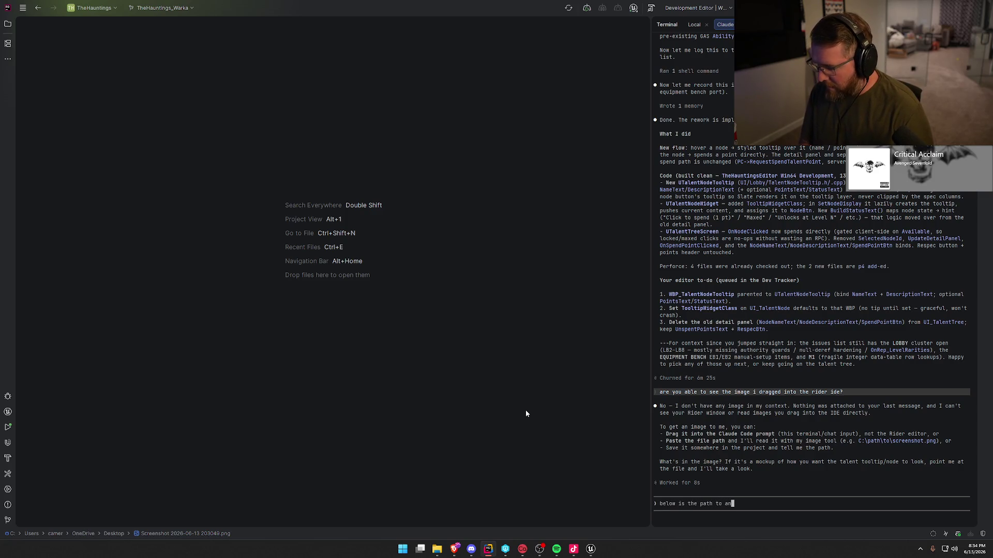
{"action": "type", "text": " image that i took "}
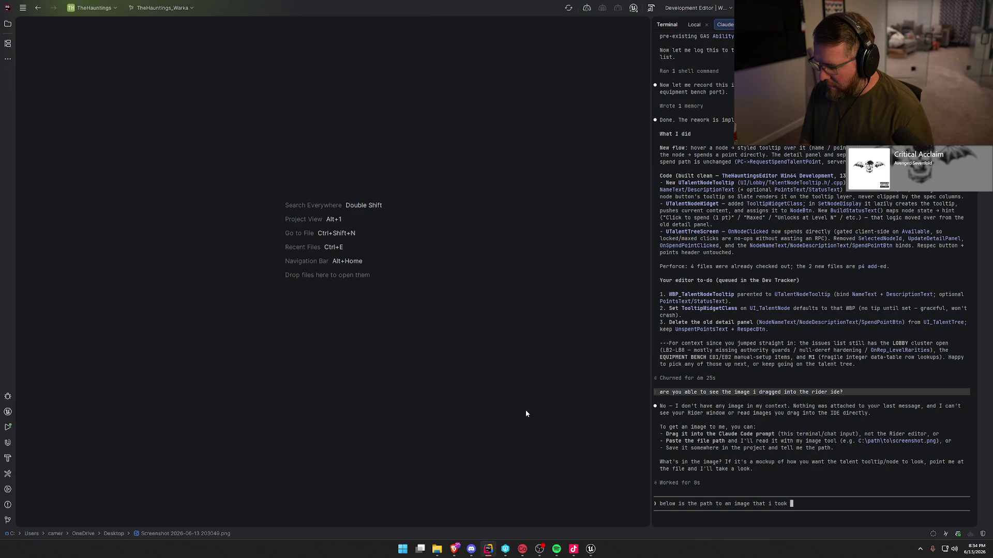
{"action": "type", "text": "from my g"}
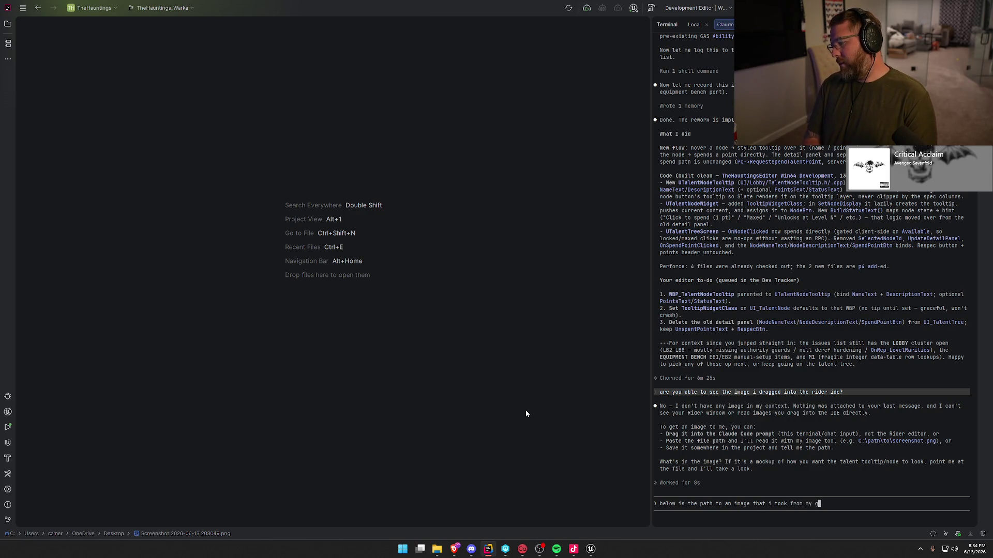
{"action": "type", "text": "ame, can you g"}
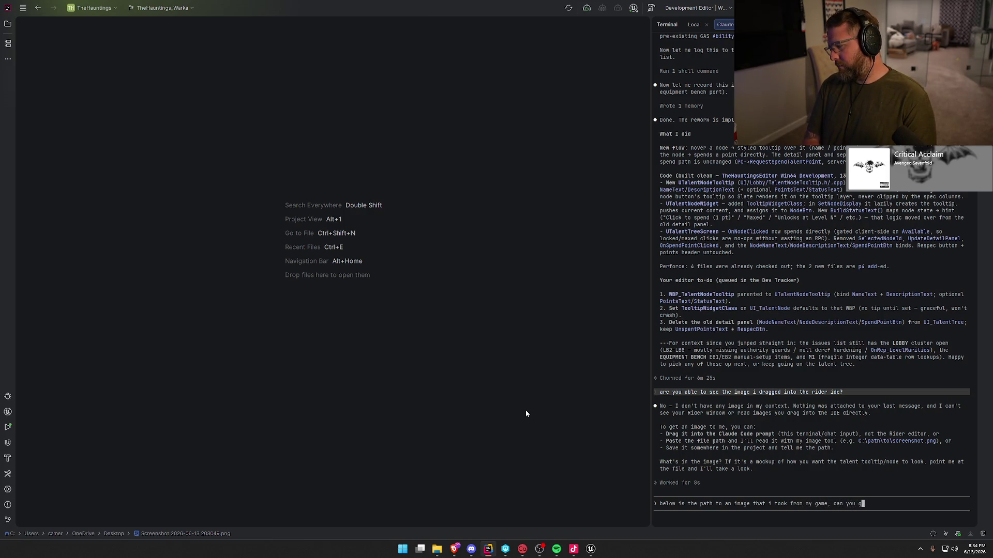
{"action": "type", "text": "et the talent "}
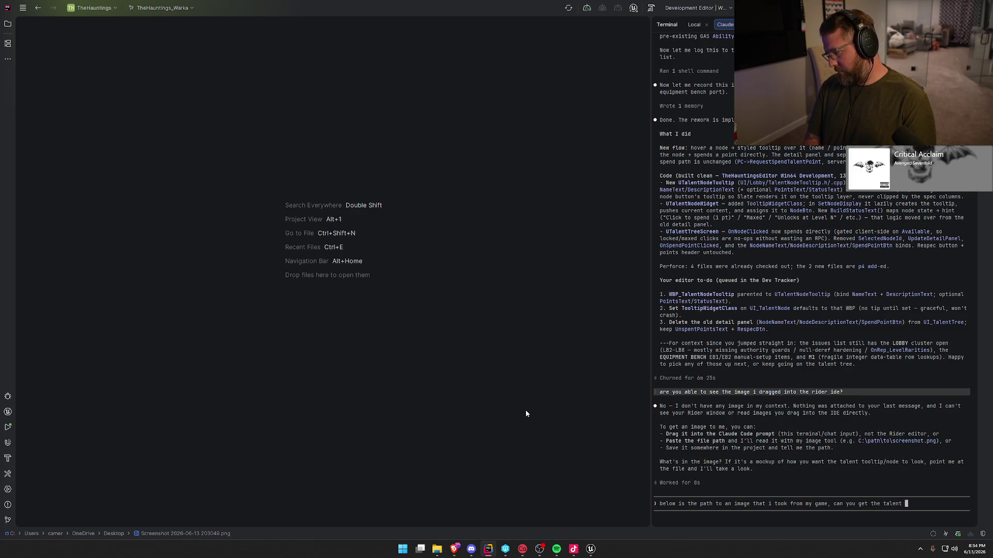
{"action": "type", "text": "tree UI to b"}
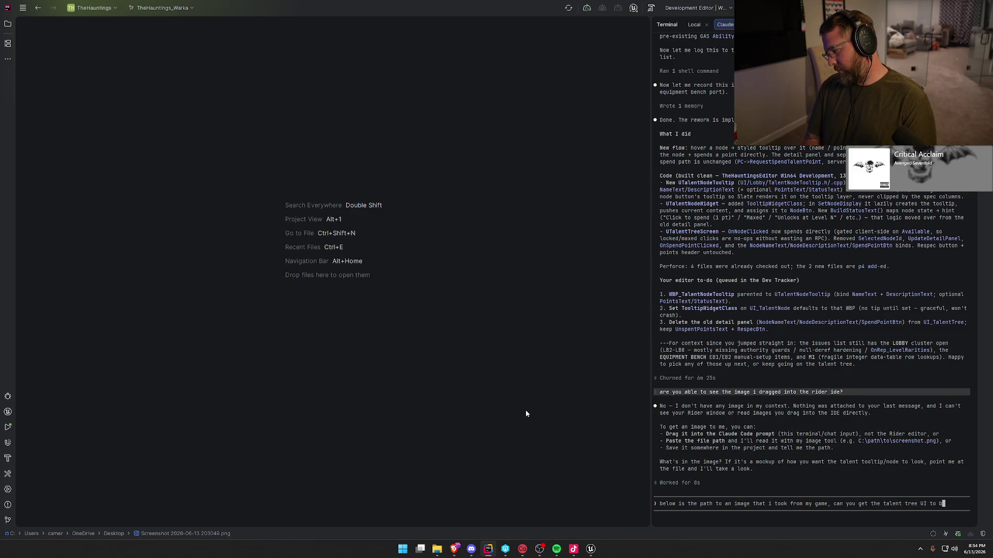
{"action": "type", "text": "uild the nodes"}
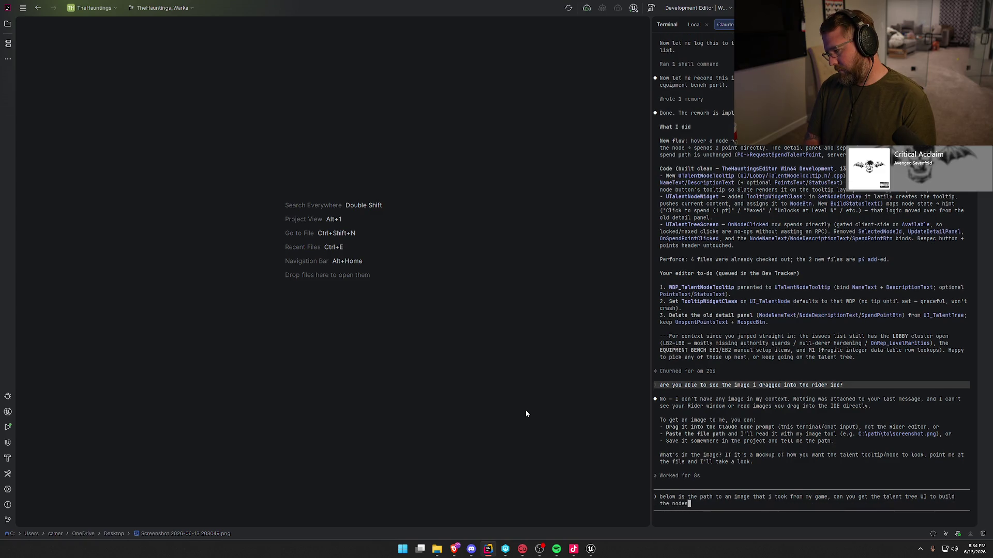
{"action": "type", "text": " so they match t"}
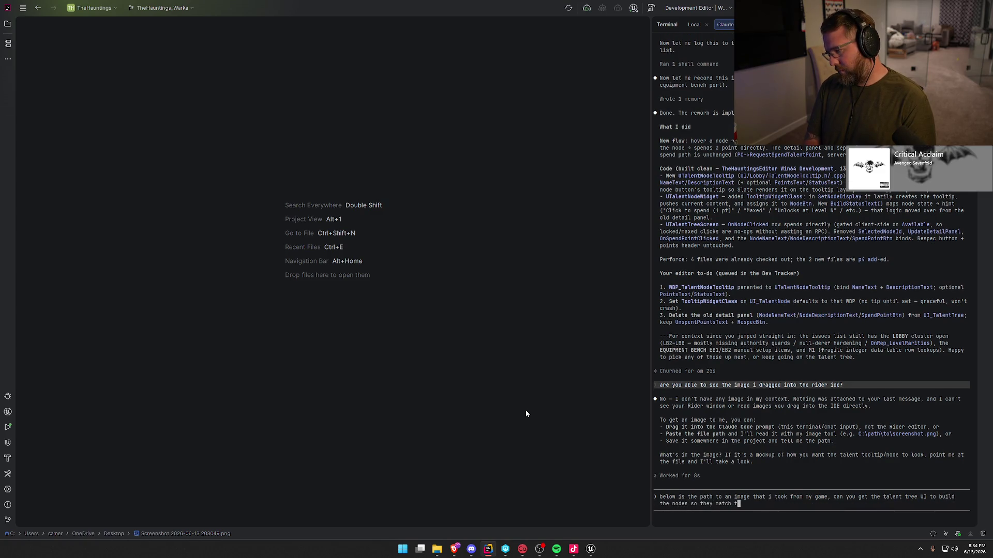
{"action": "type", "text": "he lay"}
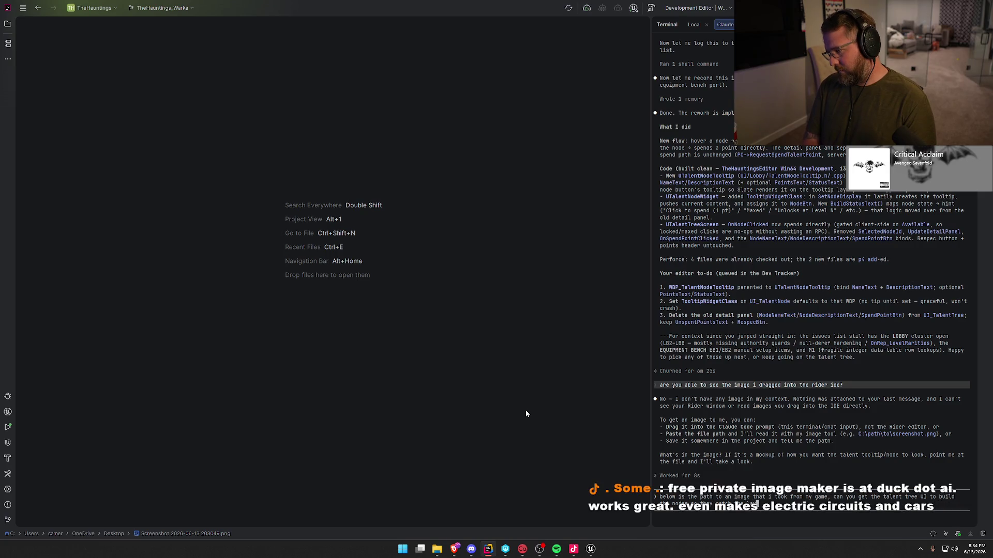
{"action": "type", "text": "out of theat im"}
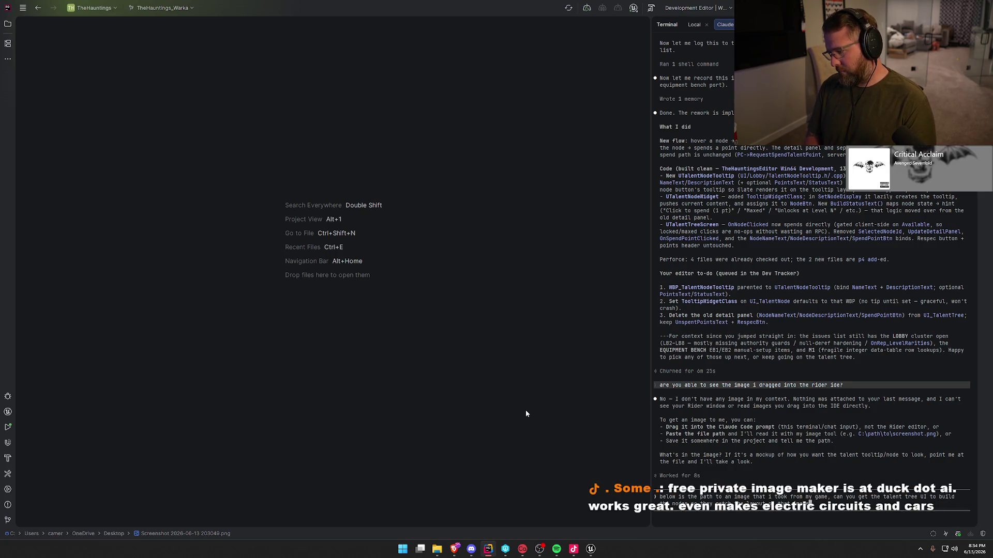
{"action": "type", "text": "age?"}
{"action": "key", "text": "ctrl+v"}
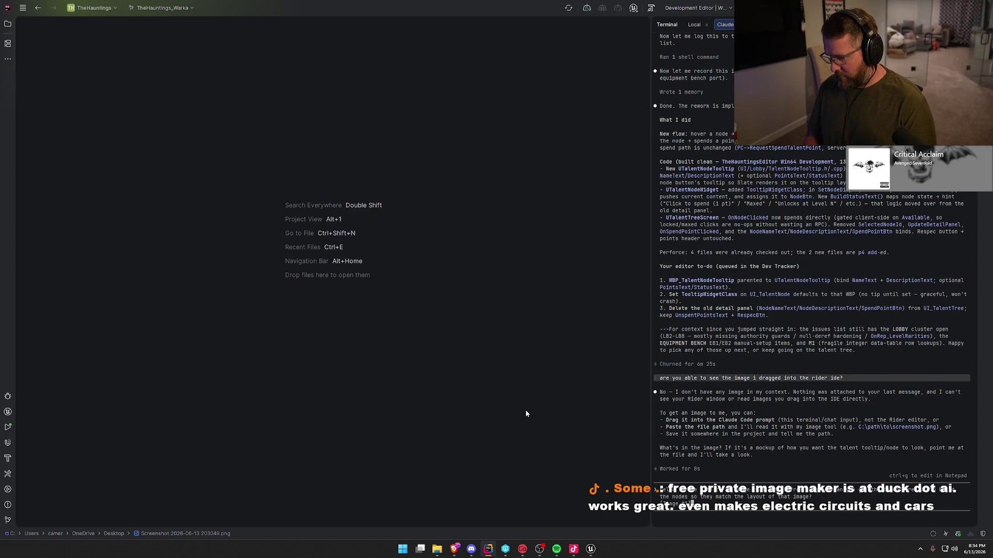
{"action": "key", "text": "Return"}
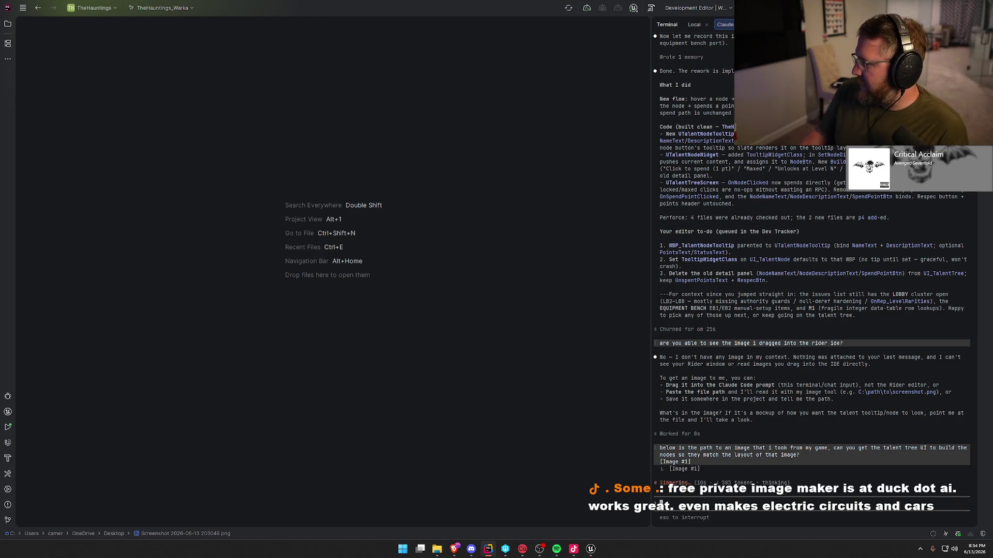
{"action": "key", "text": "alt+Tab"}
{"action": "key", "text": "alt+Tab"}
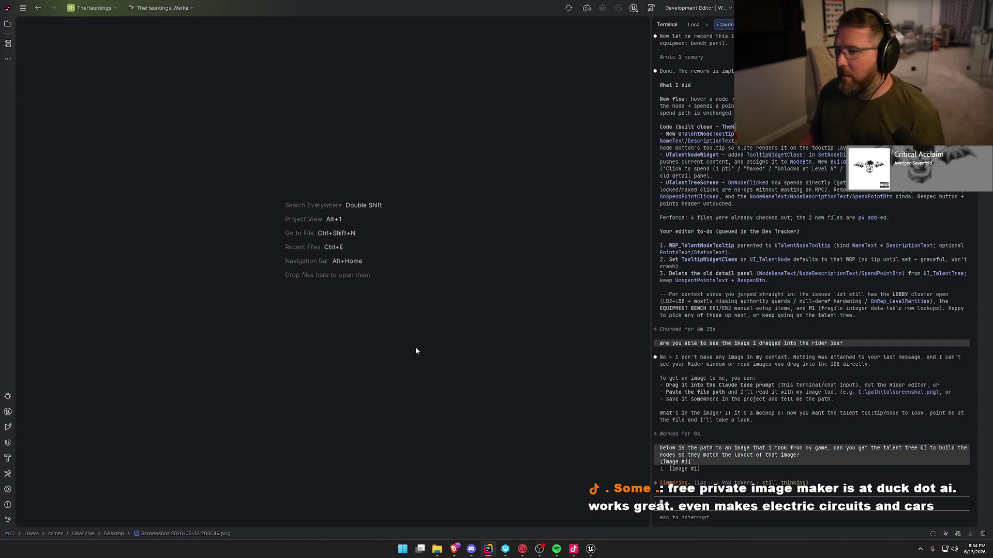
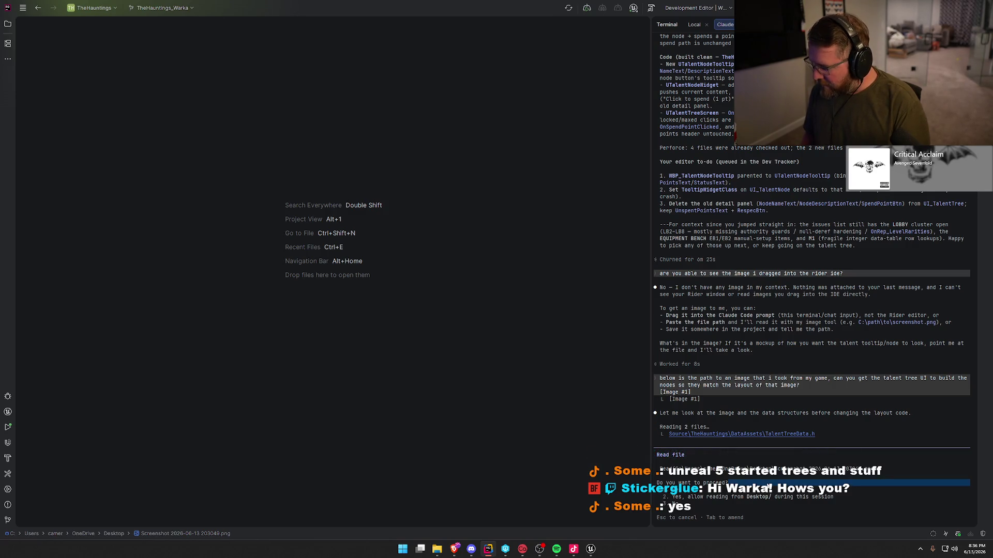
- Let Claude read the talent-tree screenshot, then bring up the UI_Lobby widget in Unreal
{"action": "key", "text": "Return"}
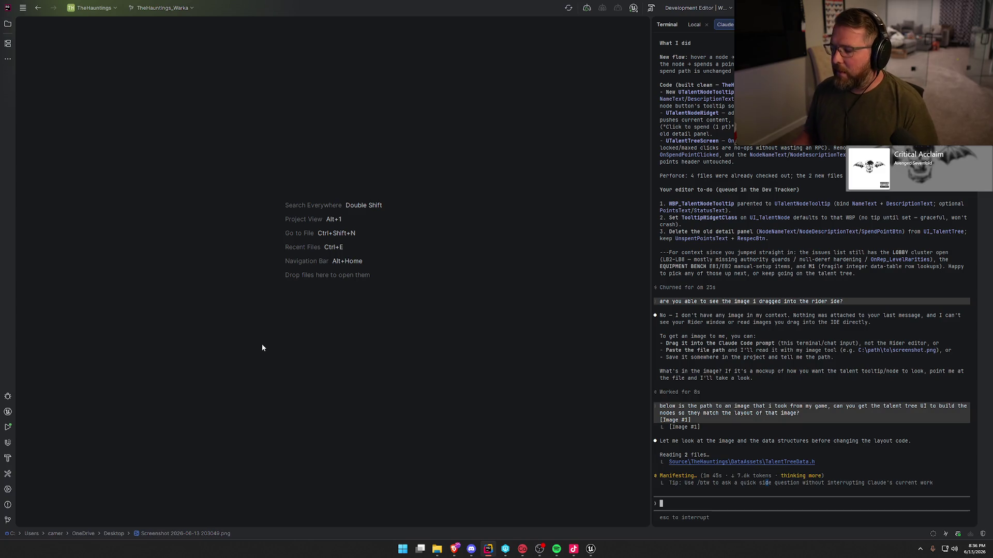
{"action": "left_click", "coordinate": [592, 551]}
{"action": "left_click", "coordinate": [316, 15]}
{"action": "left_click", "coordinate": [392, 15]}
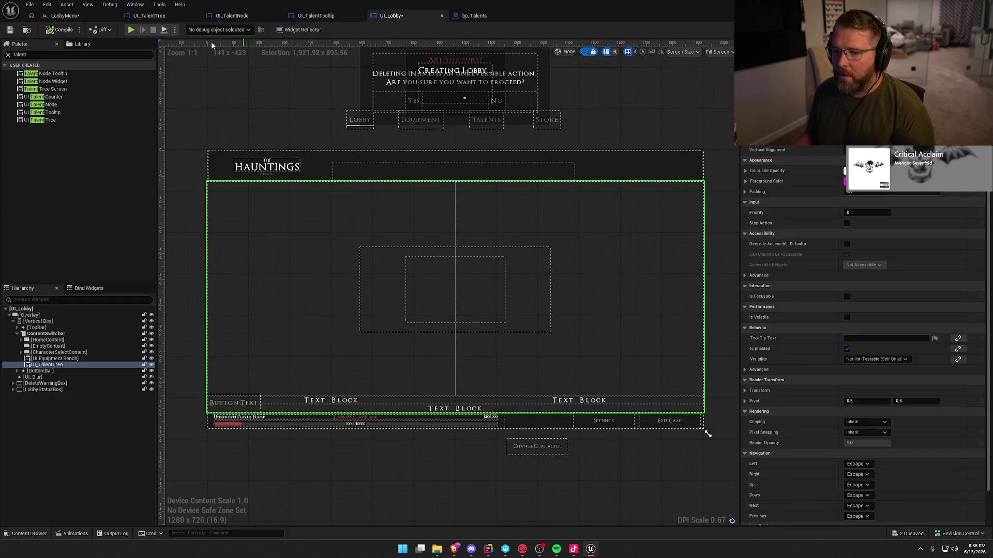
- Save UI_Lobby, then turn on Auto Wrap Text at 300 for the tooltip's DescriptionText
{"action": "key", "text": "ctrl+s"}
{"action": "left_click", "coordinate": [325, 17]}
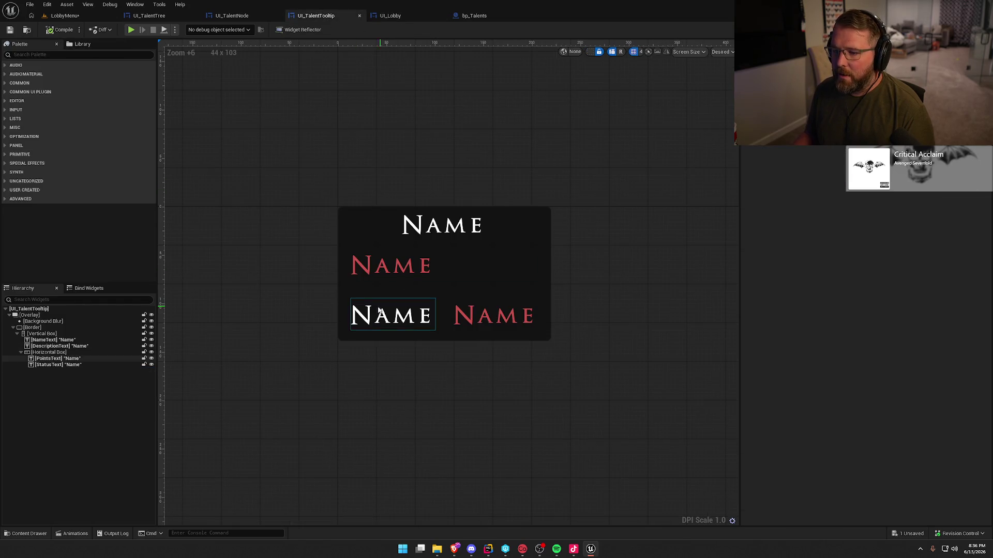
{"action": "left_click", "coordinate": [62, 327]}
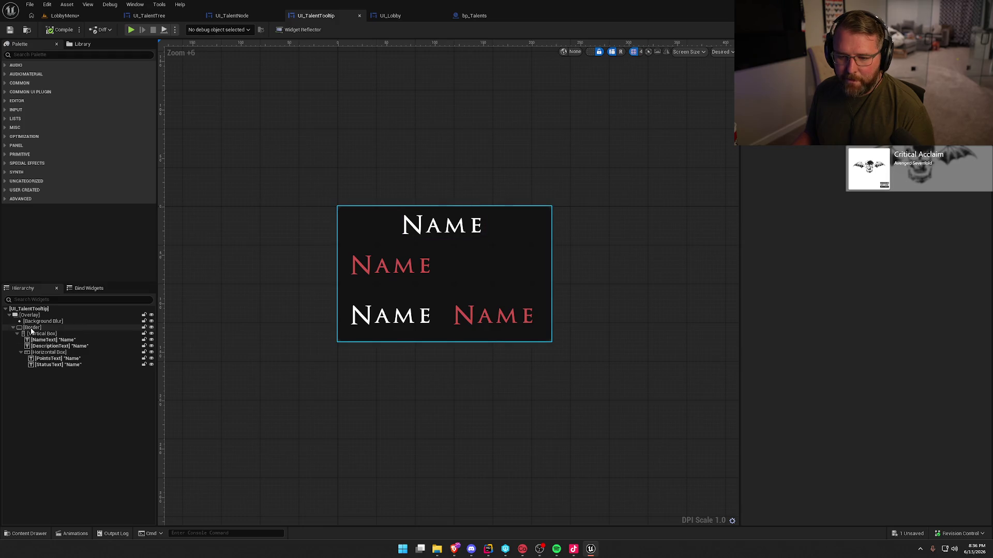
{"action": "left_click", "coordinate": [62, 334]}
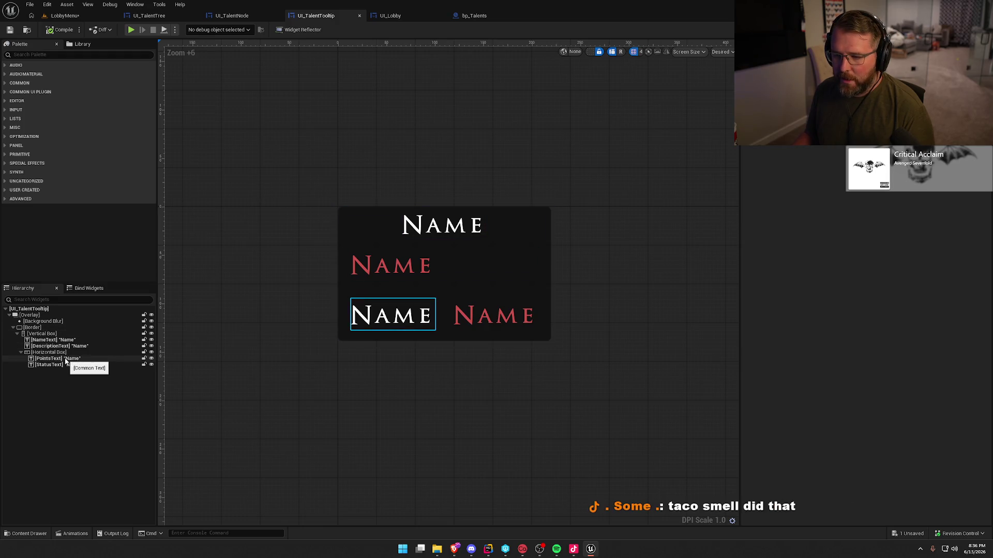
{"action": "left_click", "coordinate": [97, 347]}
{"action": "scroll", "coordinate": [837, 375], "scroll_direction": "down", "scroll_amount": 8}
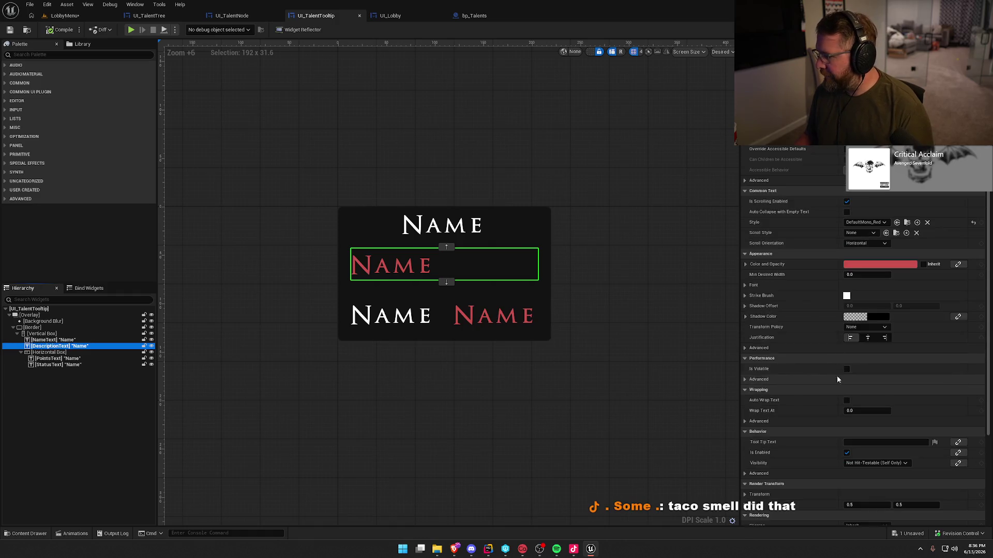
{"action": "left_click", "coordinate": [847, 289]}
{"action": "left_click", "coordinate": [865, 299]}
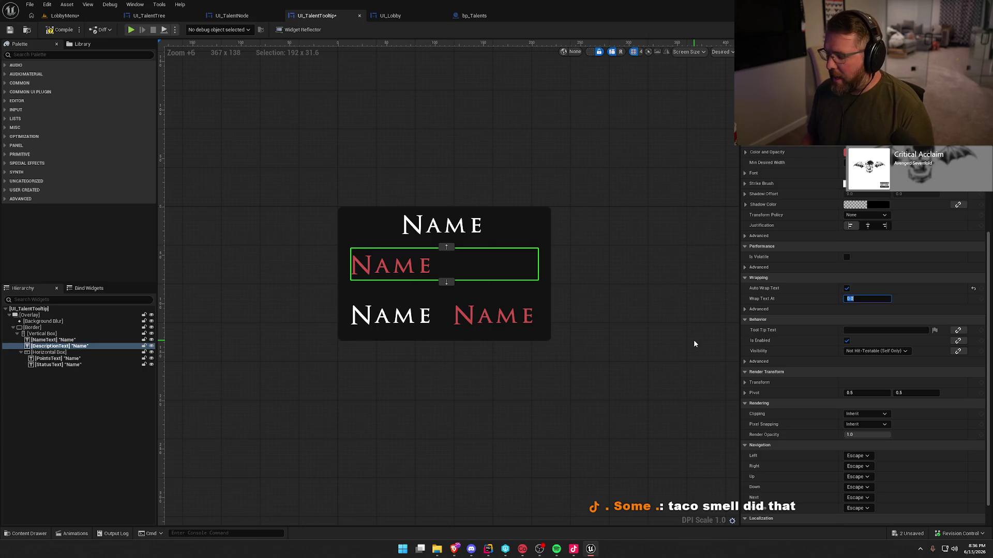
{"action": "type", "text": "300"}
{"action": "key", "text": "Return"}
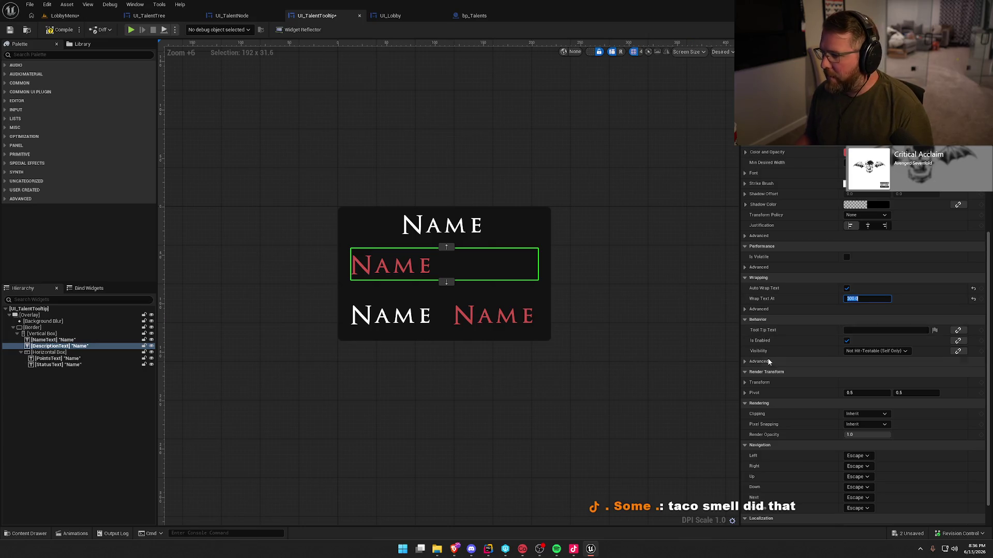
- Give DescriptionText a smaller red Default_12 style and NameText the Default_12_White style
{"action": "scroll", "coordinate": [780, 338], "scroll_direction": "up", "scroll_amount": 3}
{"action": "left_click", "coordinate": [861, 185]}
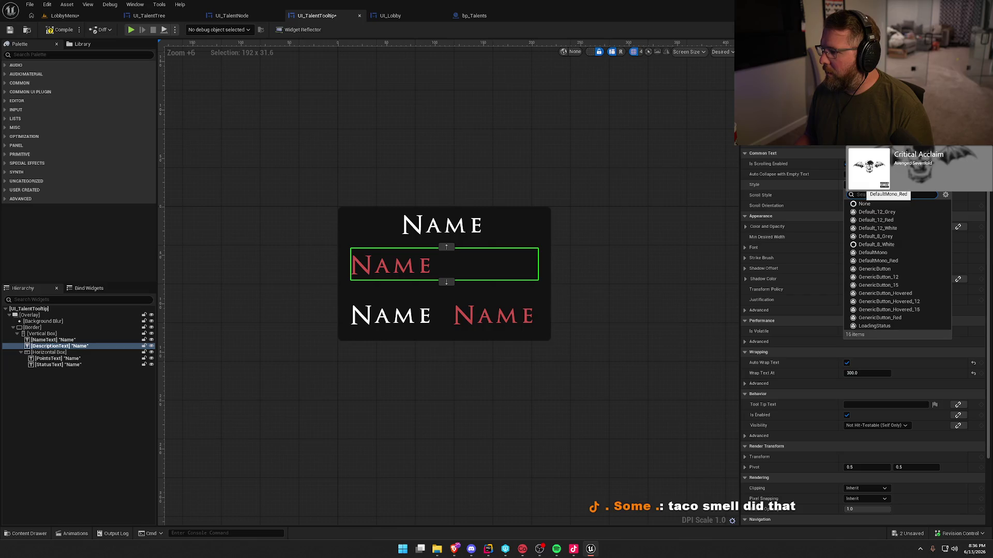
{"action": "left_click", "coordinate": [892, 226]}
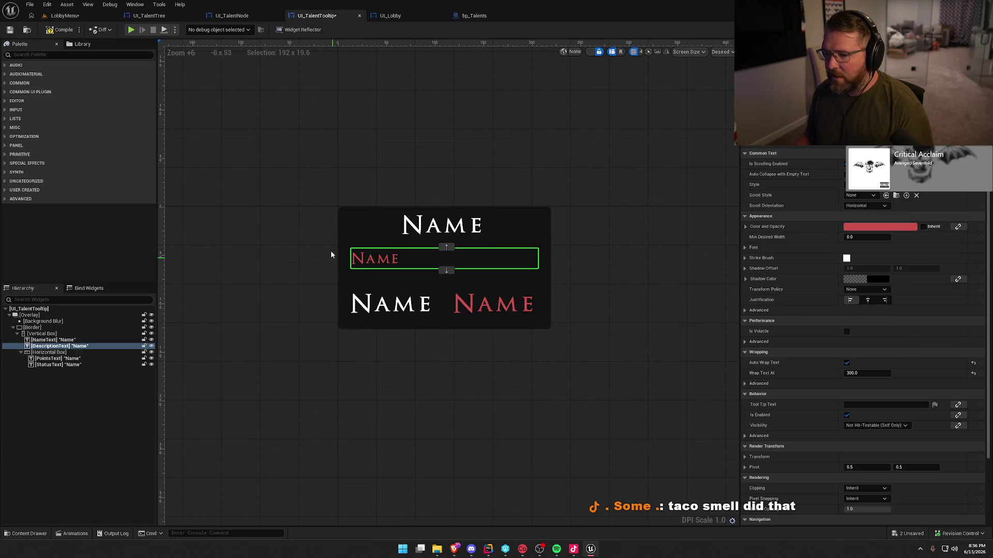
{"action": "left_click", "coordinate": [444, 225]}
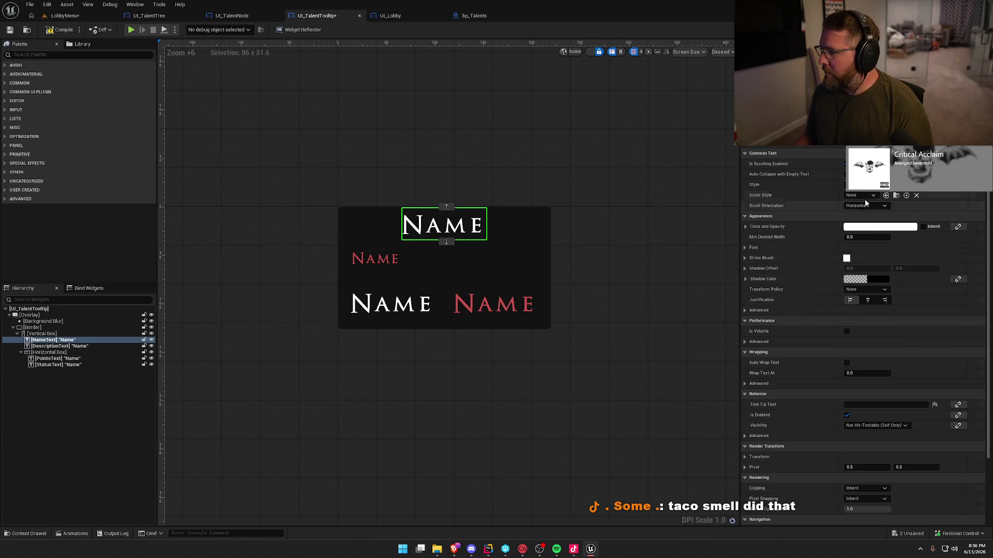
{"action": "left_click", "coordinate": [861, 184]}
{"action": "left_click", "coordinate": [877, 228]}
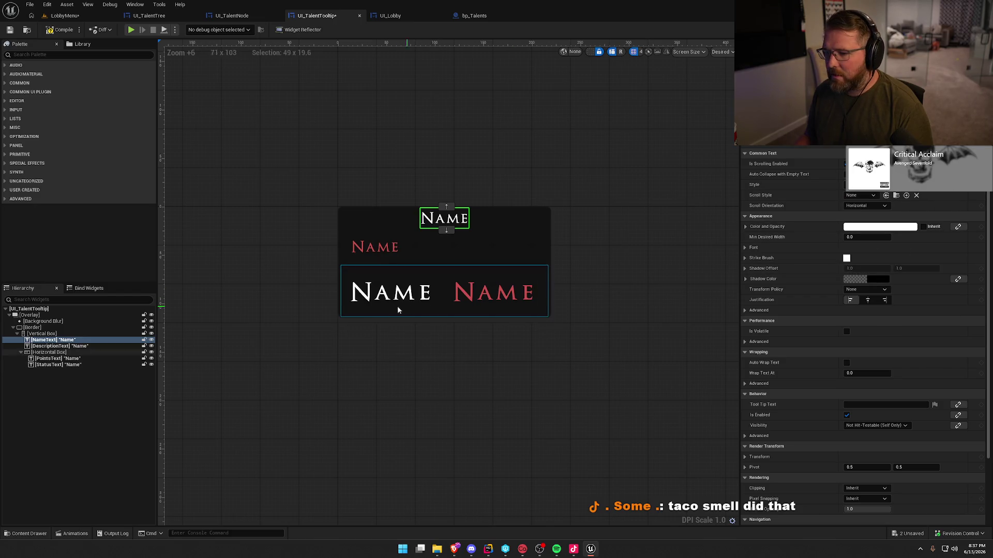
- Style PointsText Default_12 white and StatusText Default_12_Red, then compile UI_TalentTooltip
{"action": "left_click", "coordinate": [393, 296]}
{"action": "left_click", "coordinate": [865, 185]}
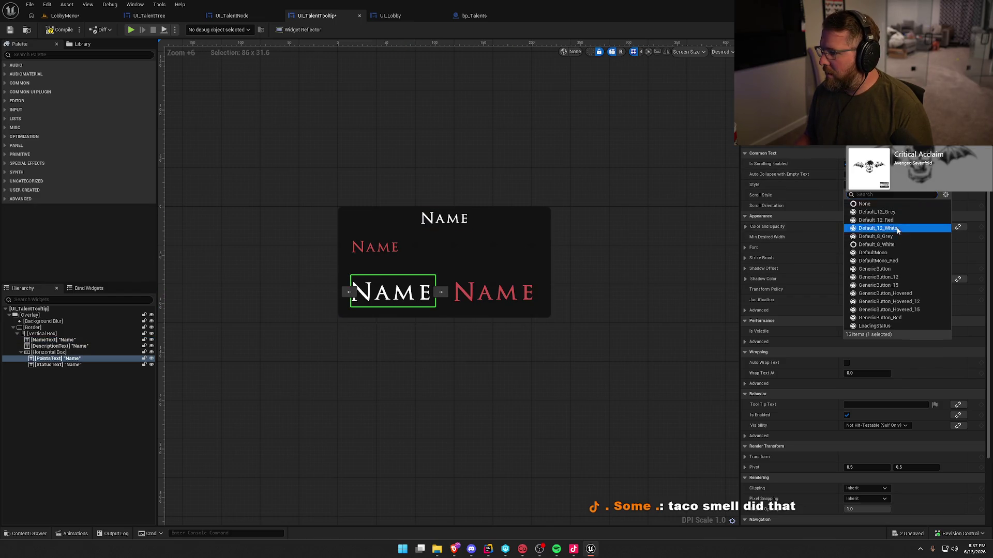
{"action": "left_click", "coordinate": [878, 225]}
{"action": "left_click", "coordinate": [511, 292]}
{"action": "left_click", "coordinate": [862, 185]}
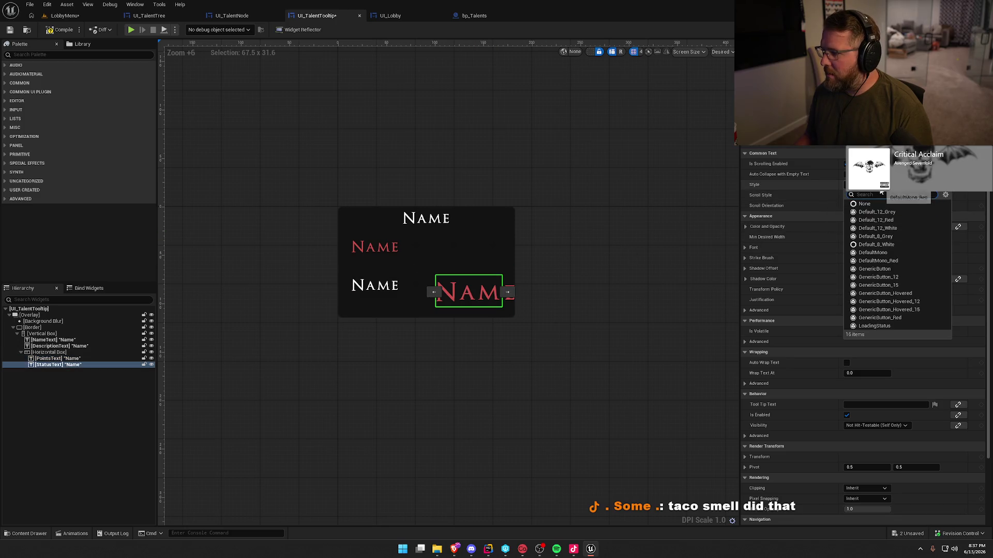
{"action": "left_click", "coordinate": [902, 221]}
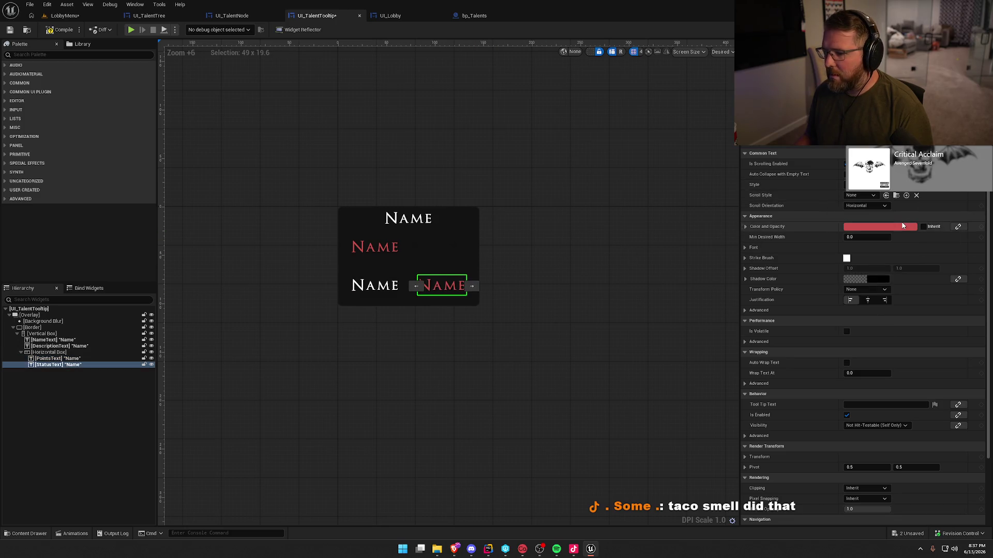
{"action": "left_click", "coordinate": [499, 365]}
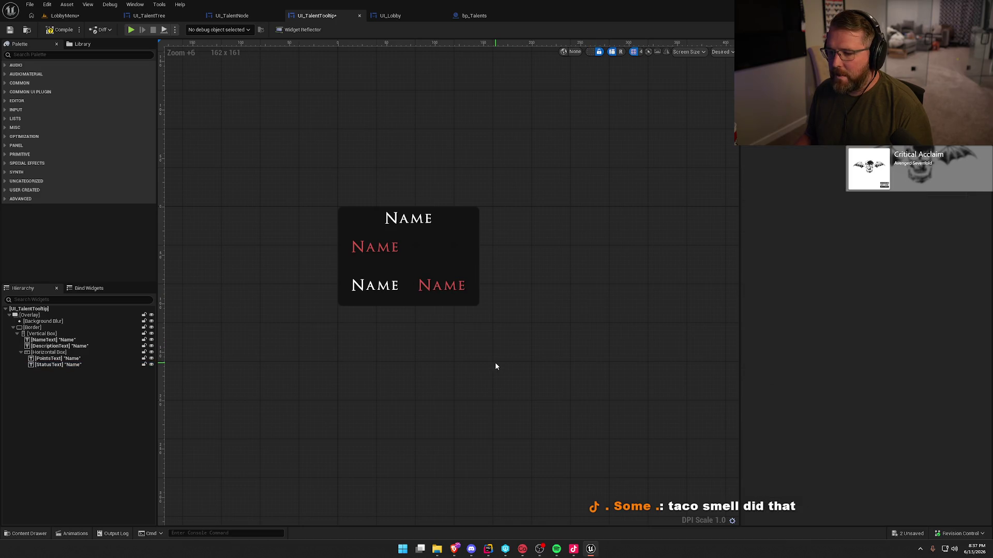
{"action": "left_click", "coordinate": [58, 32]}
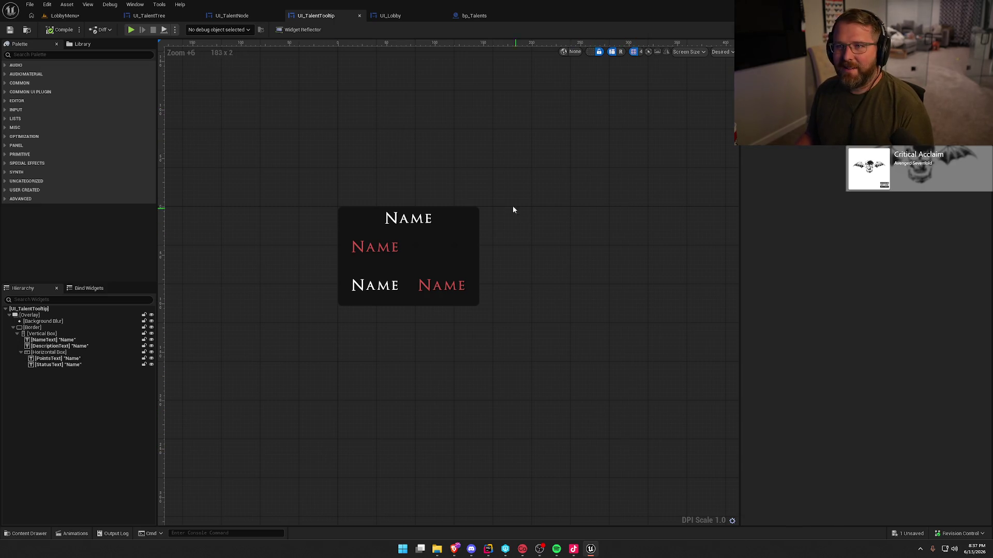
- Leave the finished tooltip designer and return to Rider's Claude Code terminal
{"action": "scroll", "coordinate": [513, 210], "scroll_direction": "down", "scroll_amount": 1}
{"action": "scroll", "coordinate": [455, 179], "scroll_direction": "up", "scroll_amount": 1}
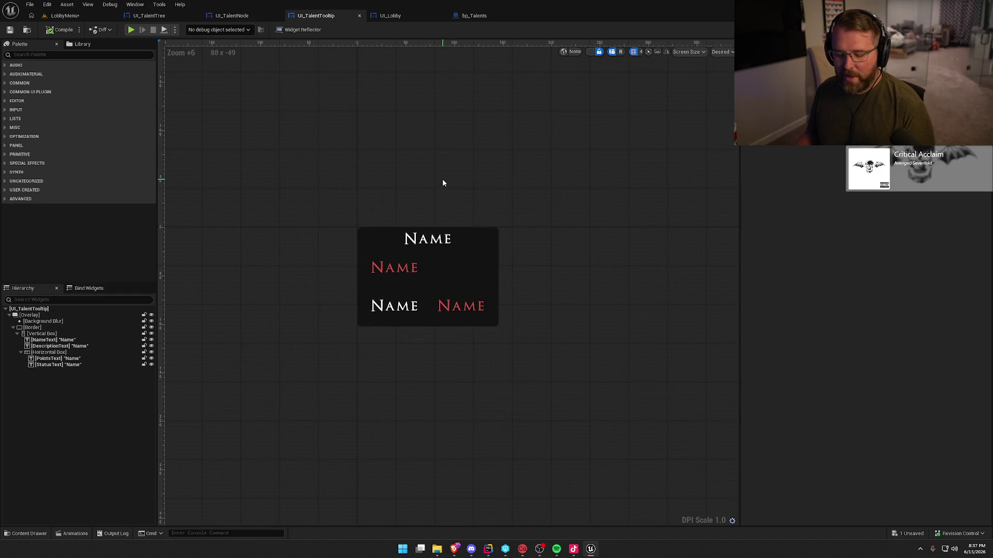
{"action": "key", "text": "alt+Tab"}
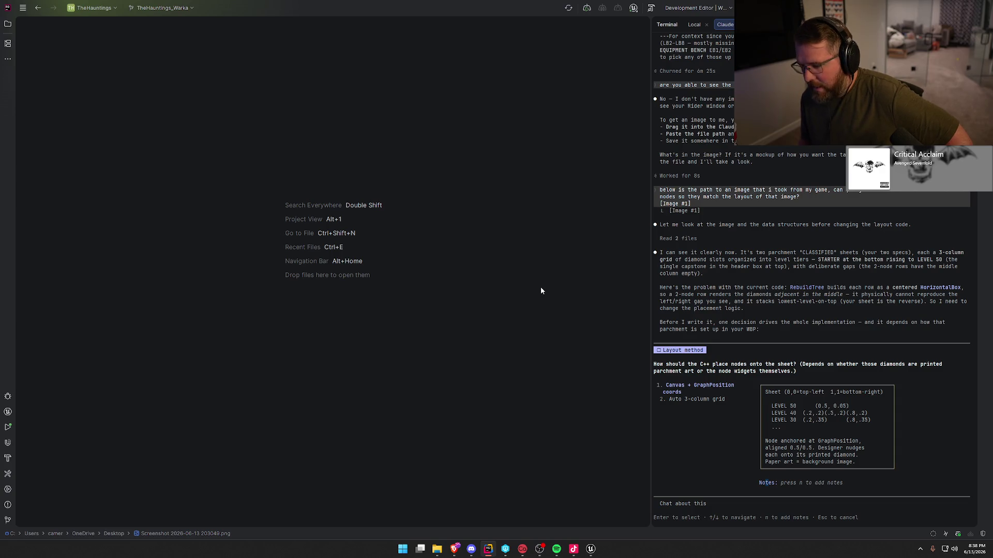
- Answer Claude's layout question with '2. Auto 3-column grid' for the talent nodes
{"action": "key", "text": "Down"}
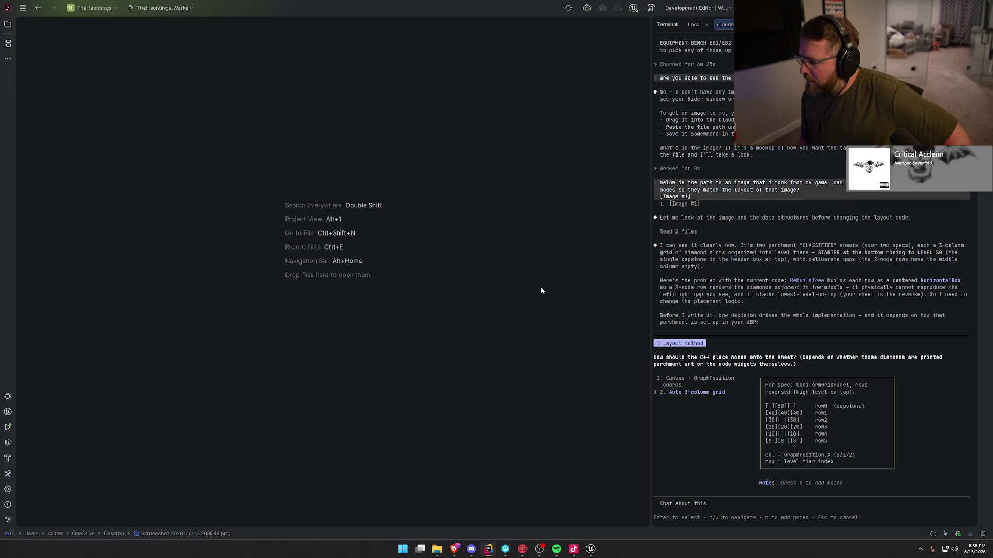
{"action": "key", "text": "Return"}
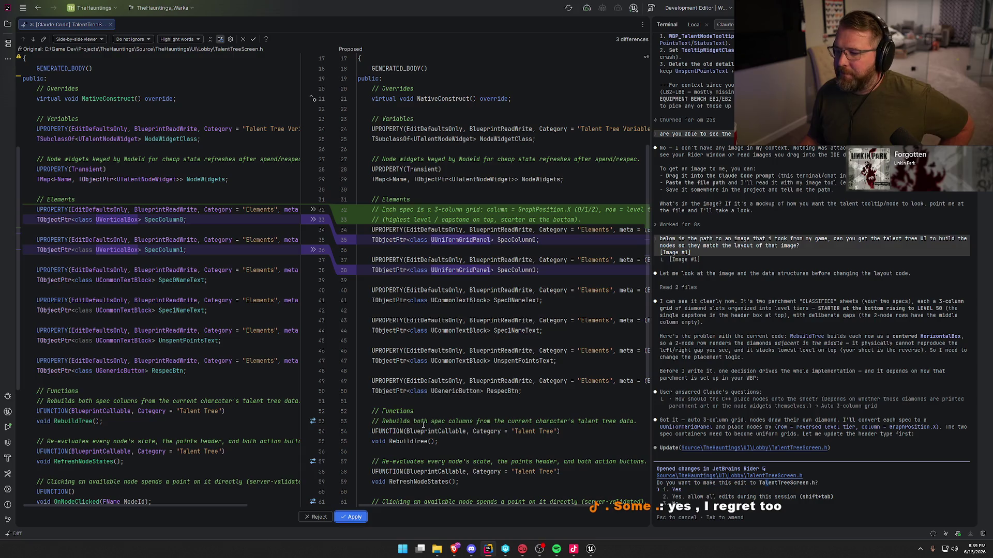
- Apply the TalentTreeScreen.h and .cpp diffs switching spec columns to UUniformGridPanel placement
{"action": "left_click", "coordinate": [356, 517]}
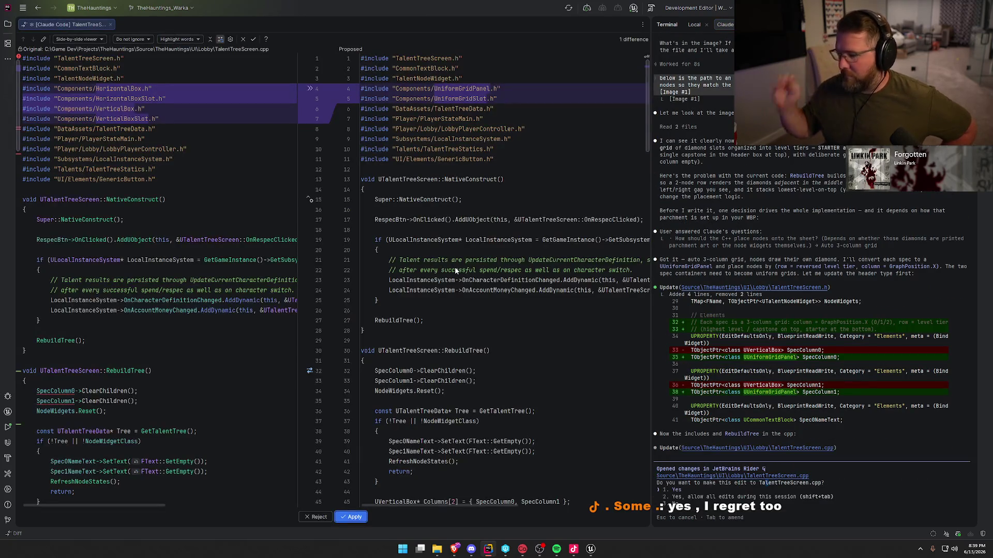
{"action": "left_click", "coordinate": [355, 517]}
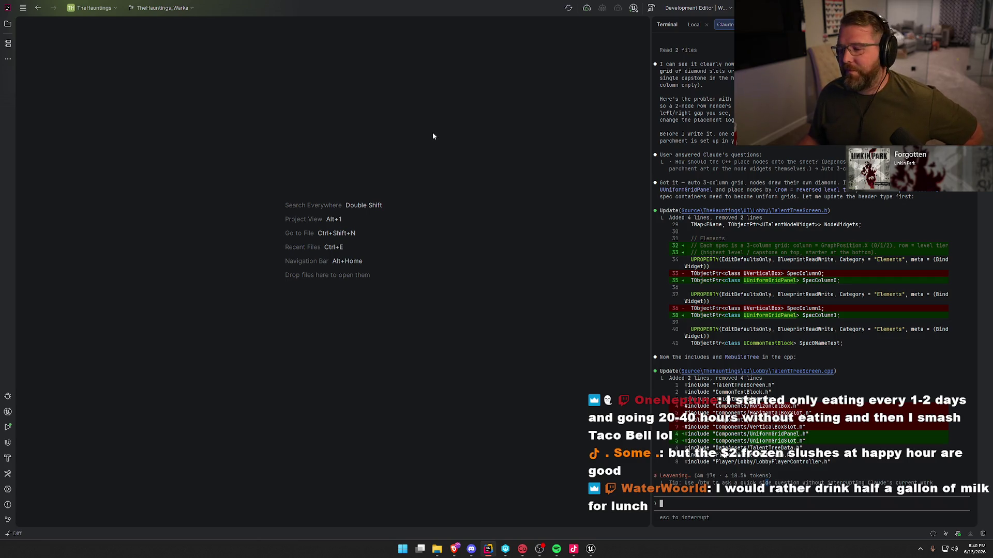
{"action": "scroll", "coordinate": [452, 455], "scroll_direction": "down", "scroll_amount": 10}
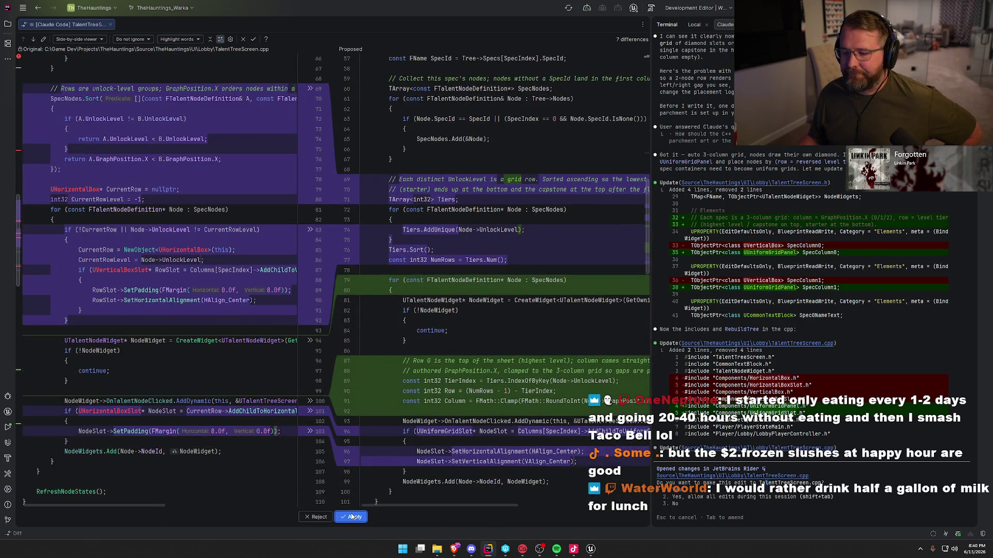
{"action": "left_click", "coordinate": [352, 517]}
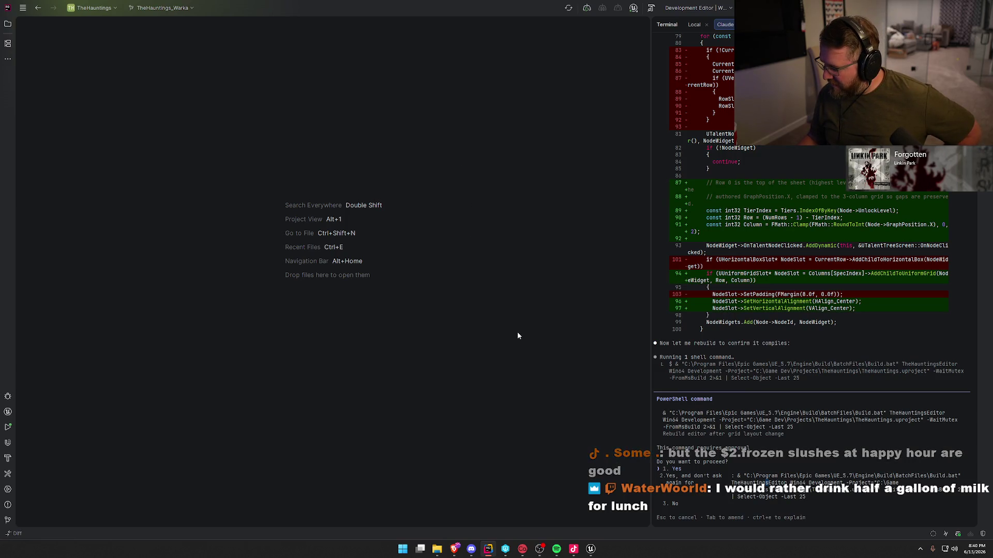
- Approve Claude's rebuild command, then save and check out LobbyMenu in Unreal before returning to Rider
{"action": "key", "text": "Return"}
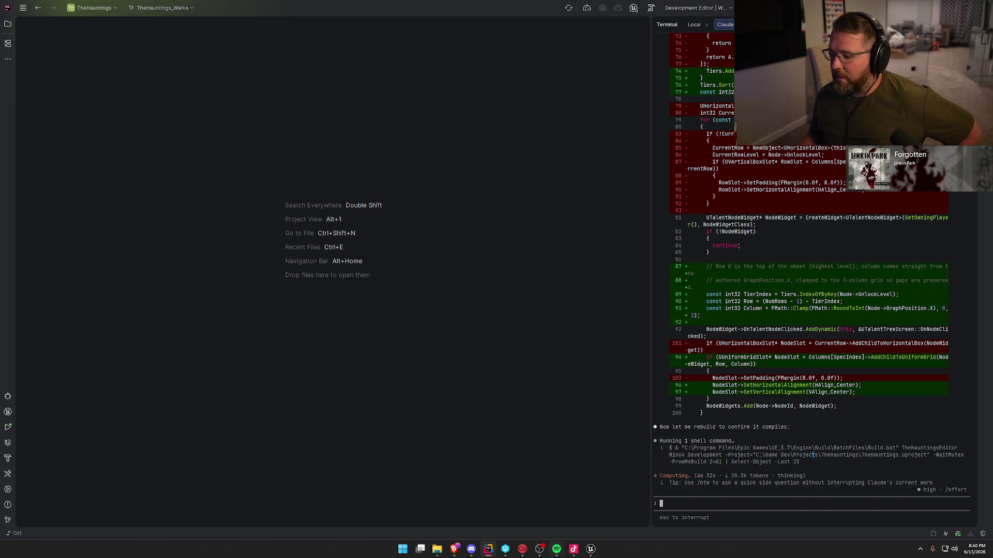
{"action": "left_click", "coordinate": [590, 549]}
{"action": "key", "text": "ctrl+shift+s"}
{"action": "left_click", "coordinate": [479, 361]}
{"action": "left_click", "coordinate": [480, 361]}
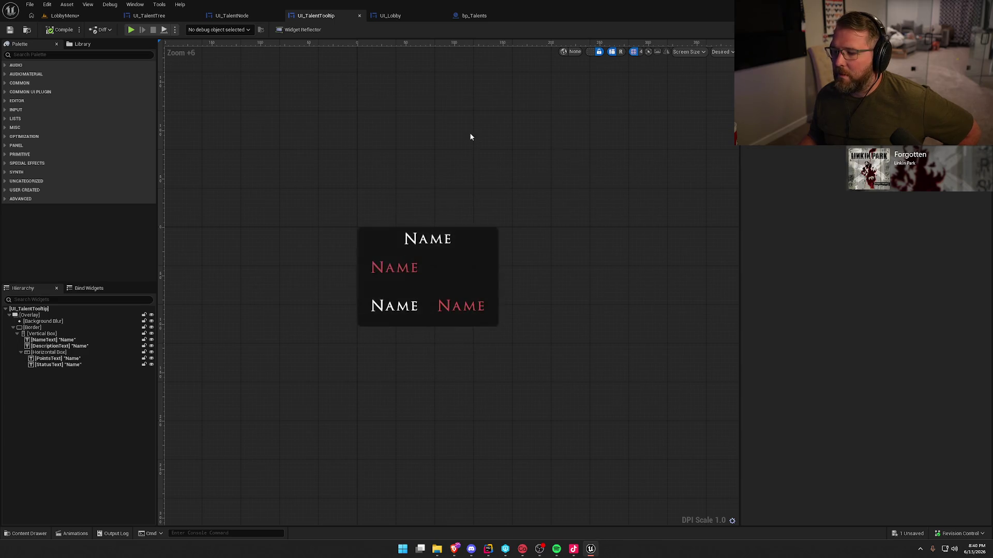
{"action": "key", "text": "alt+Tab"}
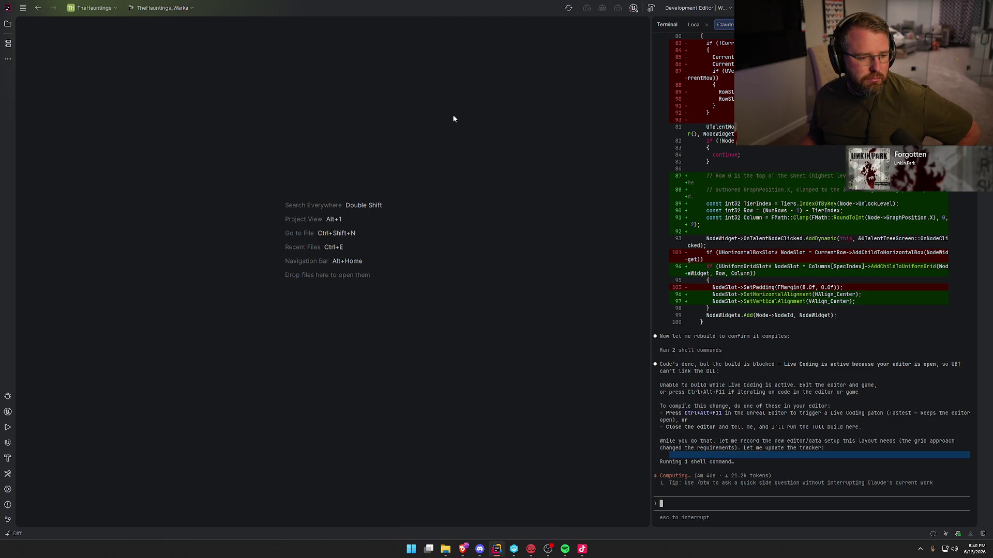
{"action": "key", "text": "alt+Tab"}
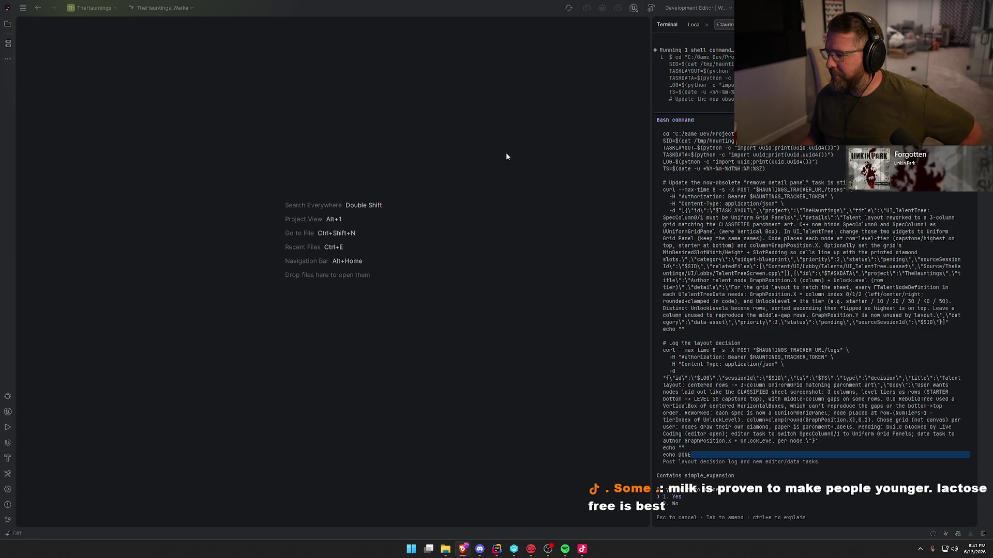
- Approve Claude's tracker update and build the TheHauntings project with Ctrl+Shift+B
{"action": "key", "text": "Return"}
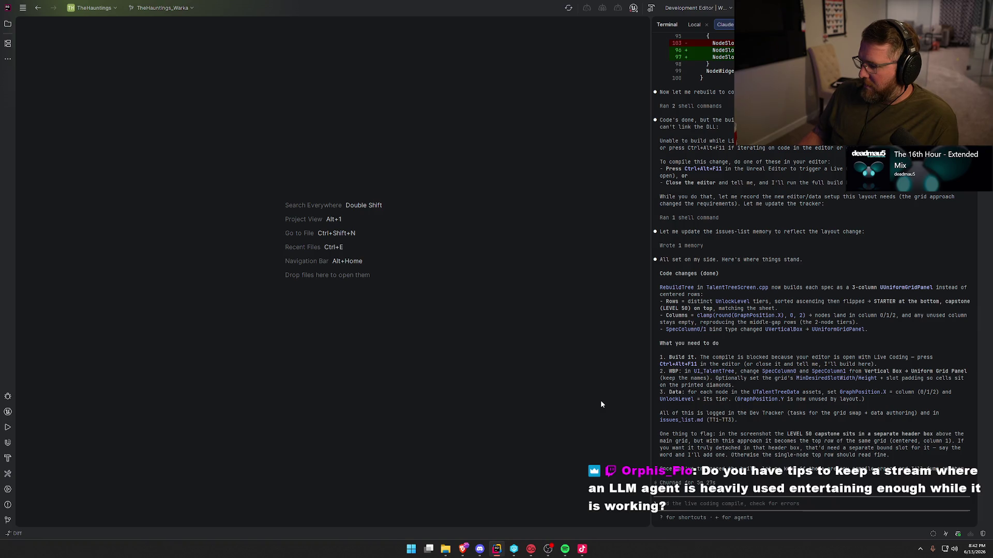
{"action": "key", "text": "ctrl+shift+b"}
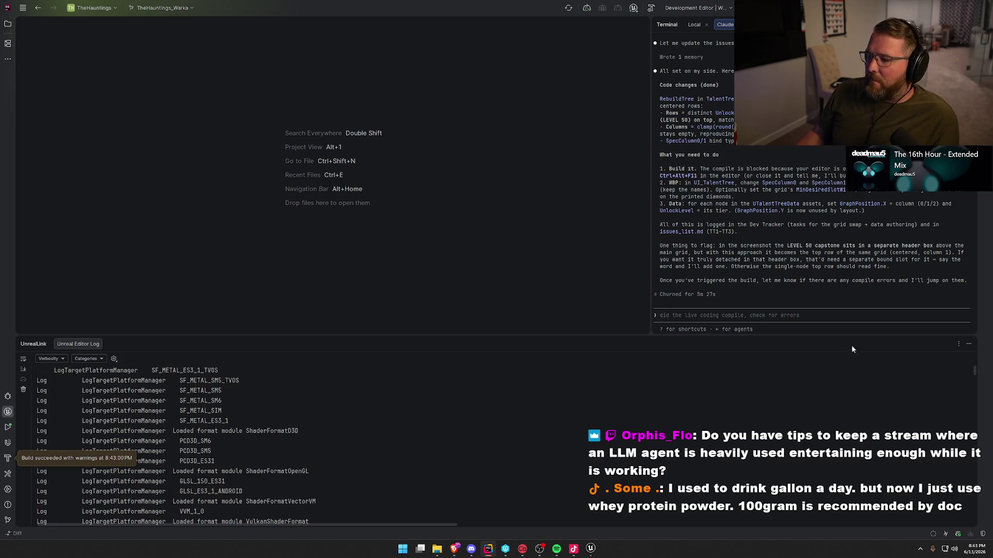
{"action": "left_click", "coordinate": [968, 344]}
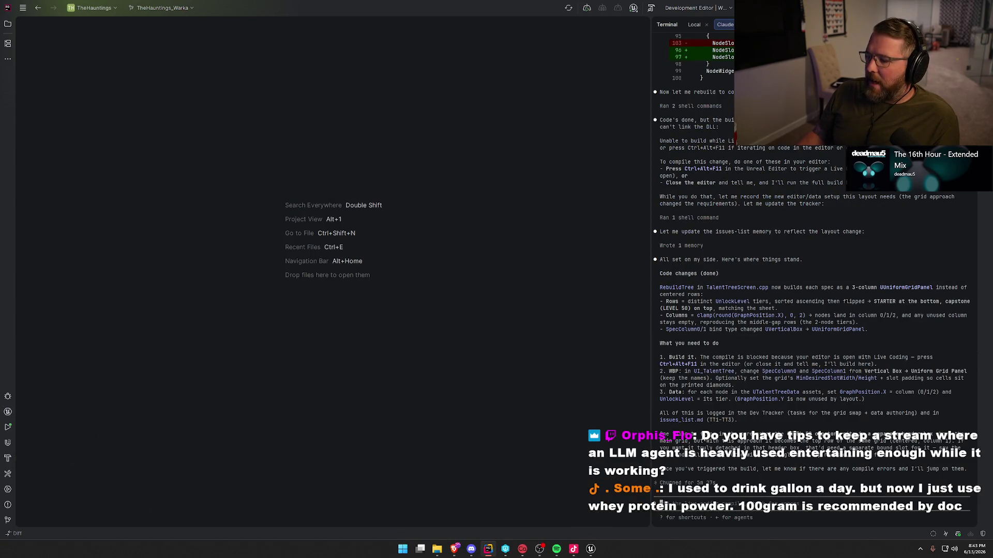
- Bring the relaunched Unreal Editor forward and restore the 5 previously open asset editors
{"action": "left_click", "coordinate": [592, 547]}
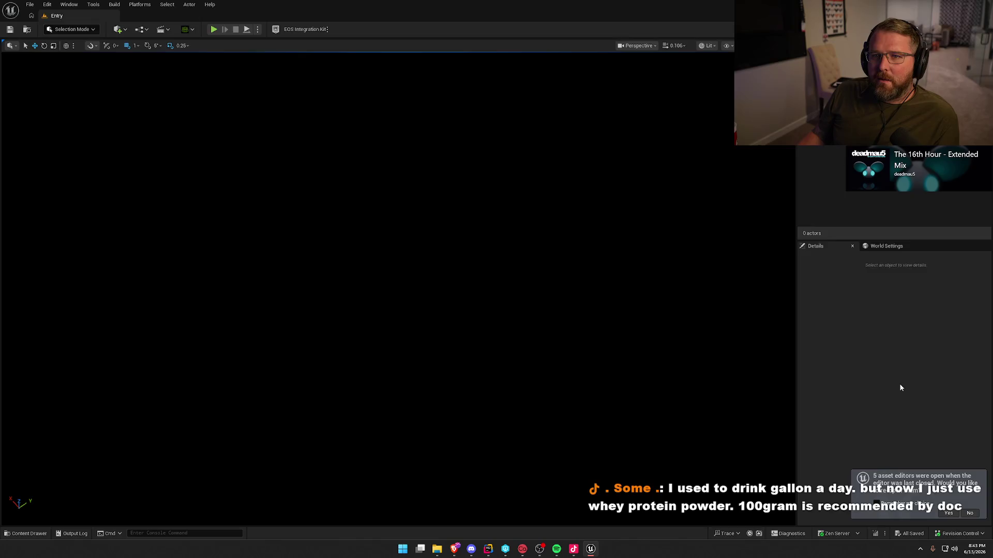
{"action": "left_click", "coordinate": [949, 513]}
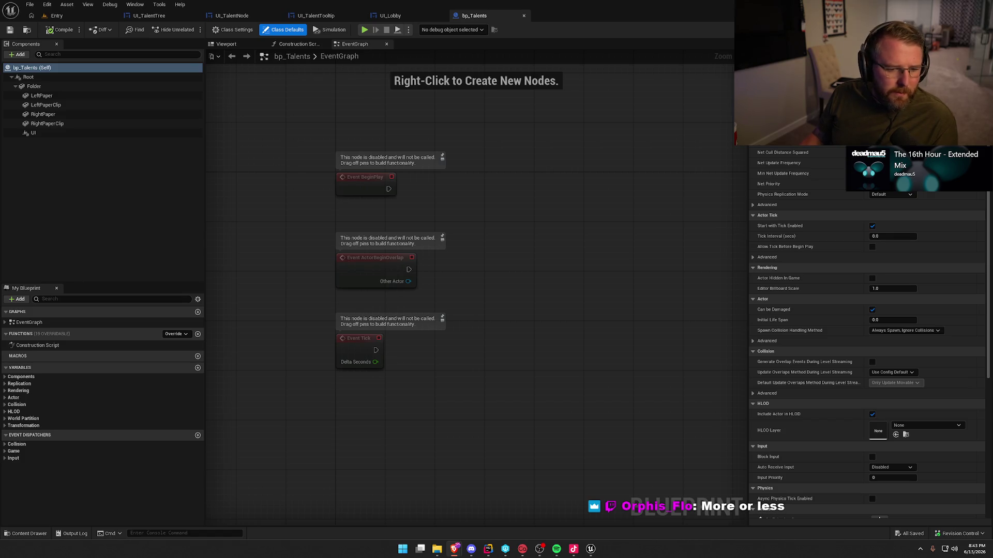
- Delete the three disabled event nodes from bp_Talents and compile it
{"action": "key", "text": "Home"}
{"action": "key", "text": "ctrl+a"}
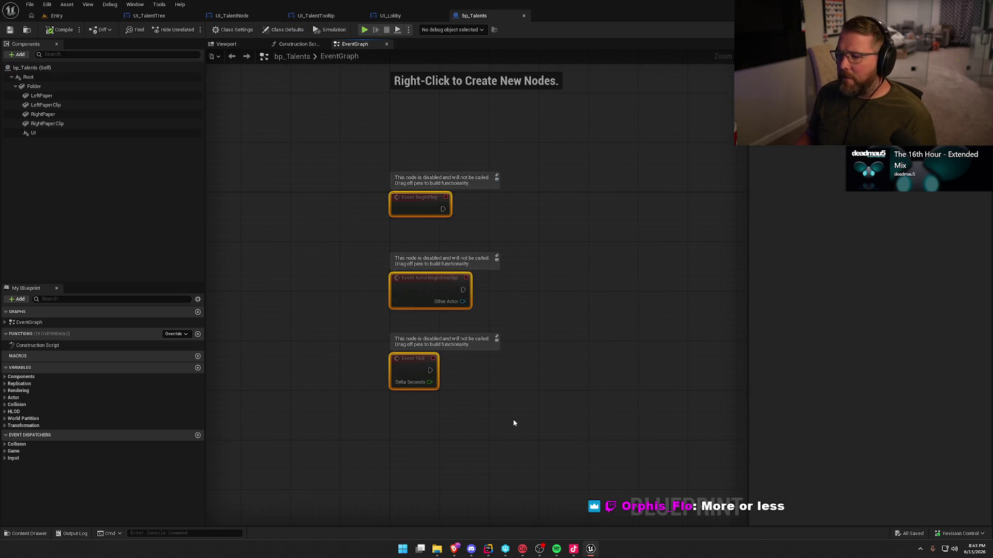
{"action": "key", "text": "Delete"}
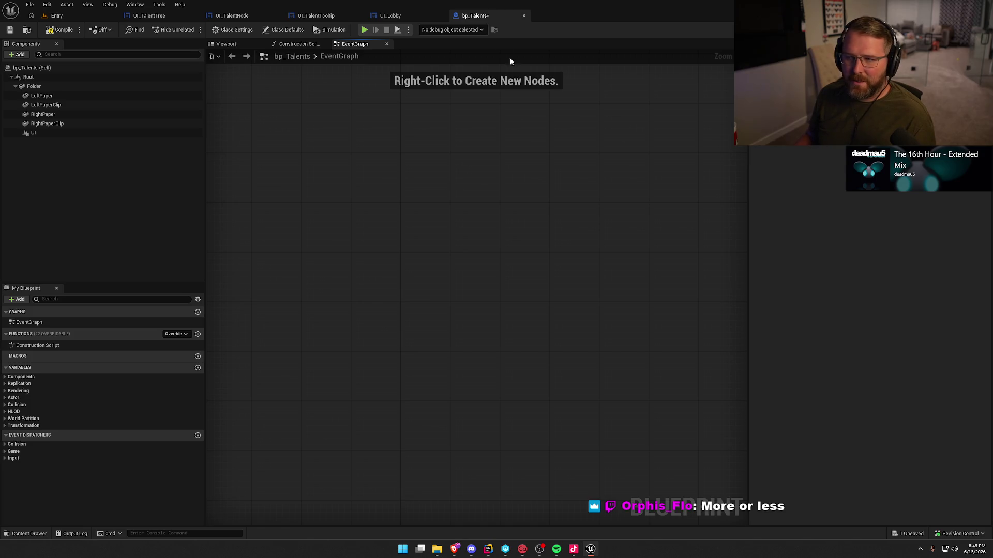
{"action": "left_click", "coordinate": [59, 30]}
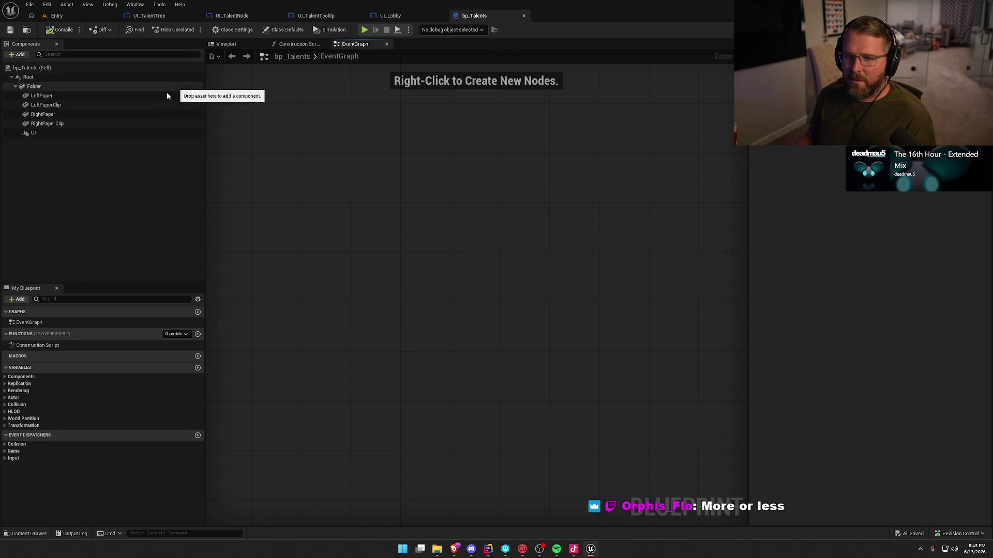
- Remove the UI component from bp_Talents and close the UI_Lobby and bp_Talents editors
{"action": "left_click", "coordinate": [66, 133]}
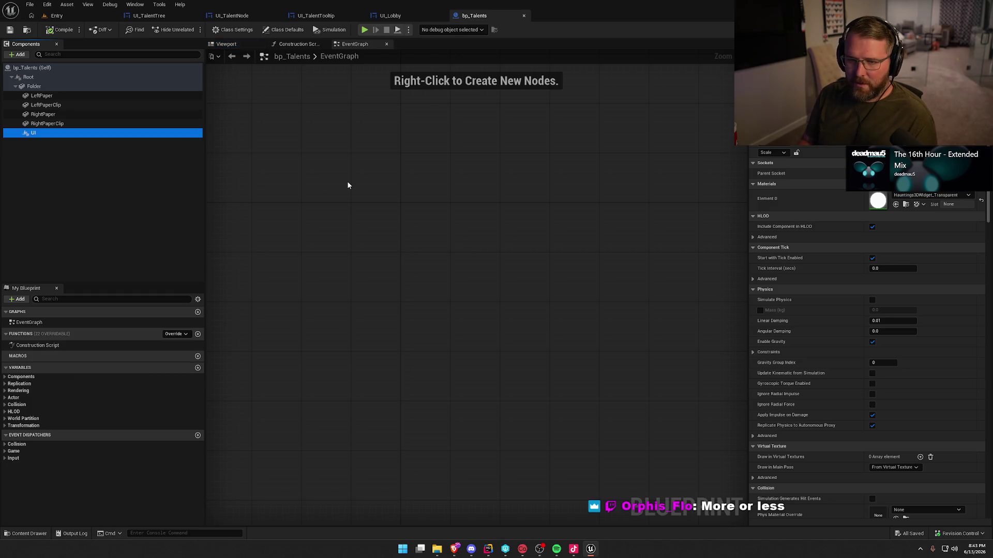
{"action": "key", "text": "Delete"}
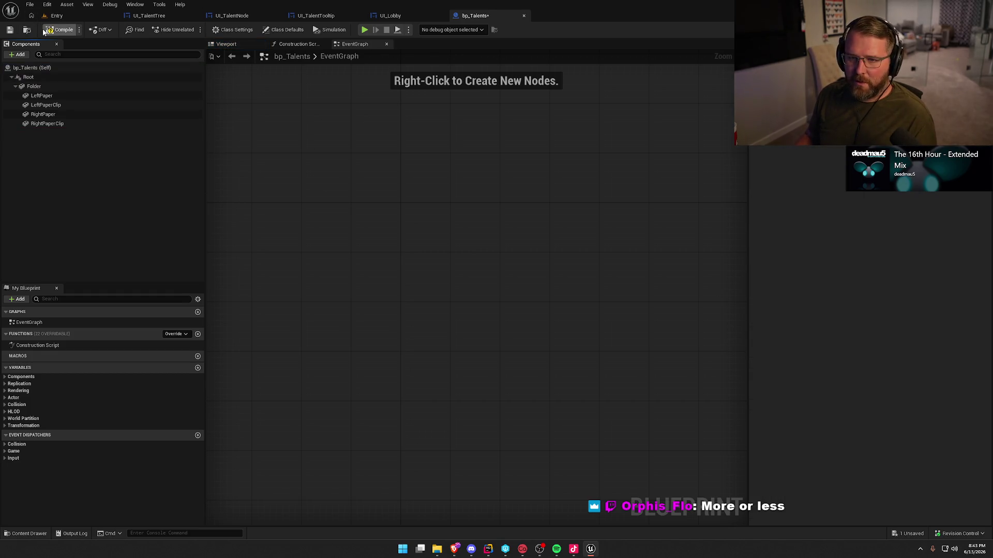
{"action": "left_click", "coordinate": [393, 16]}
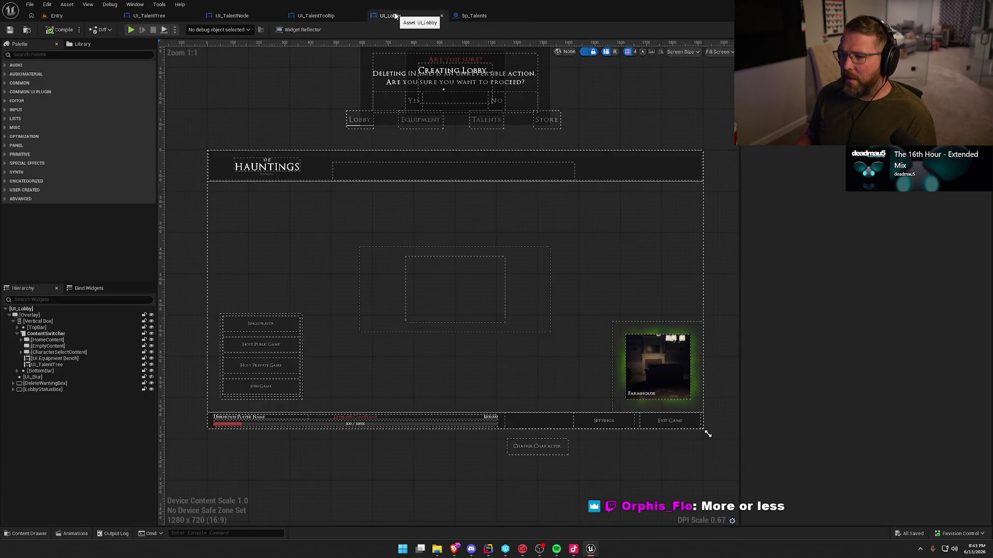
{"action": "middle_click", "coordinate": [396, 16]}
{"action": "middle_click", "coordinate": [400, 20]}
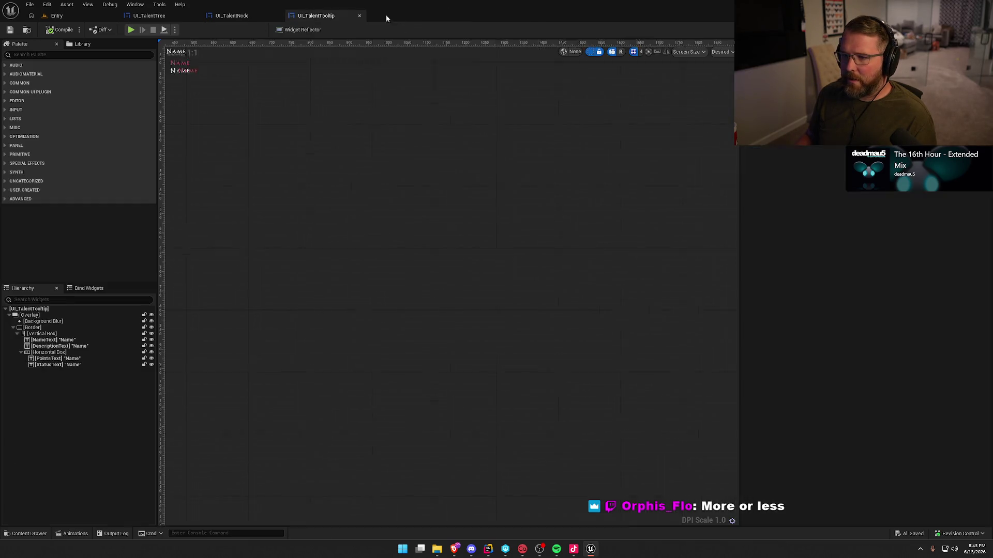
- Select SpecColumn0 in UI_TalentTree's hierarchy and compile, revealing the Uniform Grid Panel errors
{"action": "left_click", "coordinate": [212, 16]}
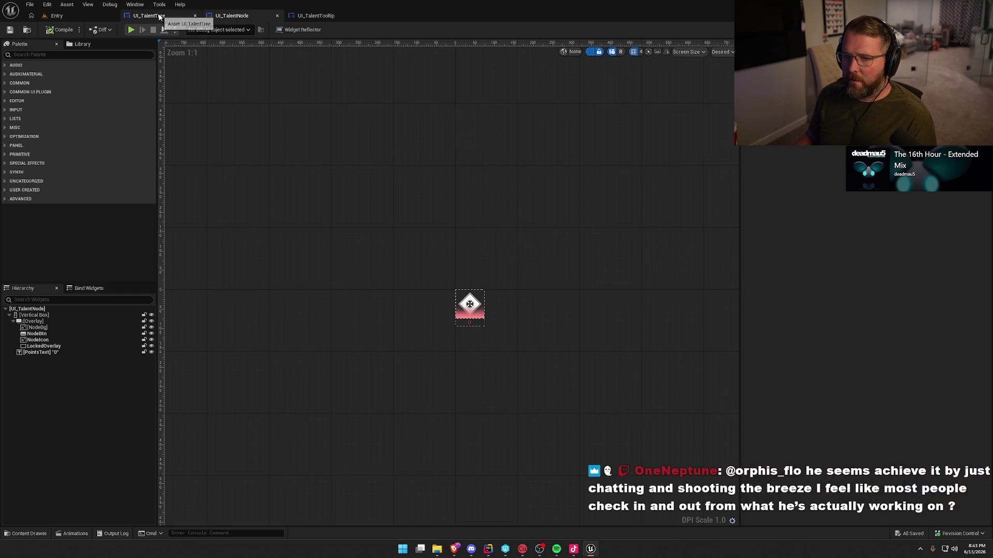
{"action": "left_click", "coordinate": [152, 17]}
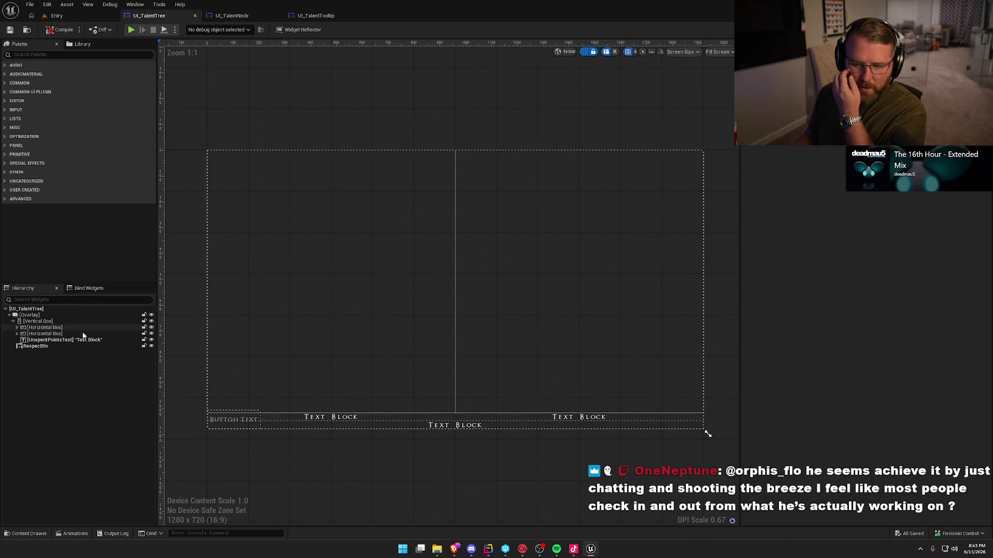
{"action": "left_click", "coordinate": [18, 334]}
{"action": "left_click", "coordinate": [18, 327]}
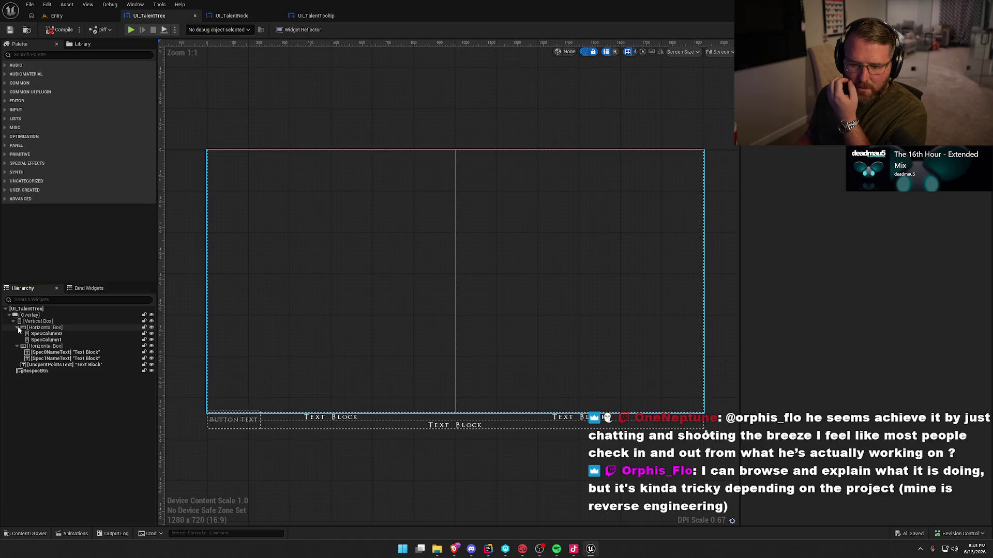
{"action": "left_click", "coordinate": [44, 334]}
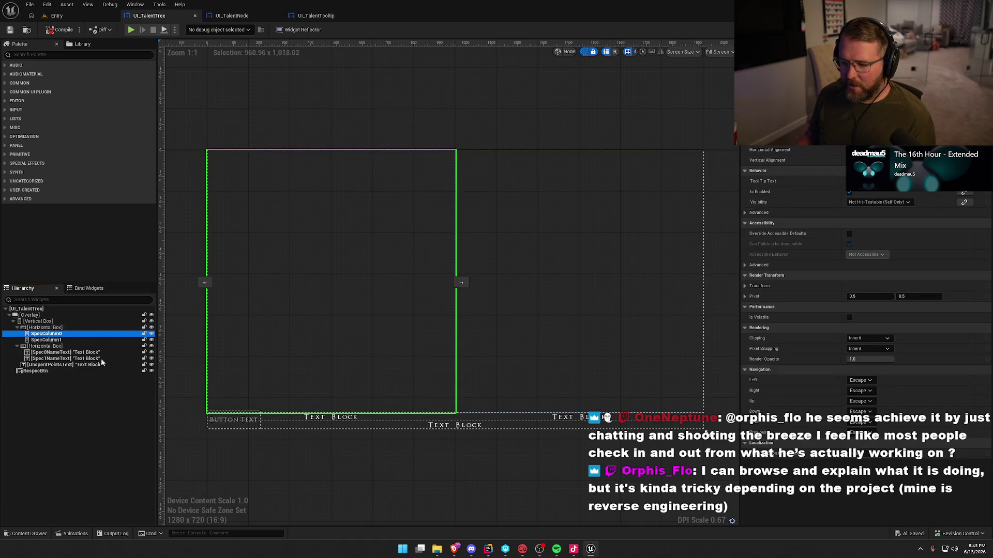
{"action": "left_click", "coordinate": [59, 29]}
{"action": "left_click_drag", "start_coordinate": [350, 250], "coordinate": [345, 203]}
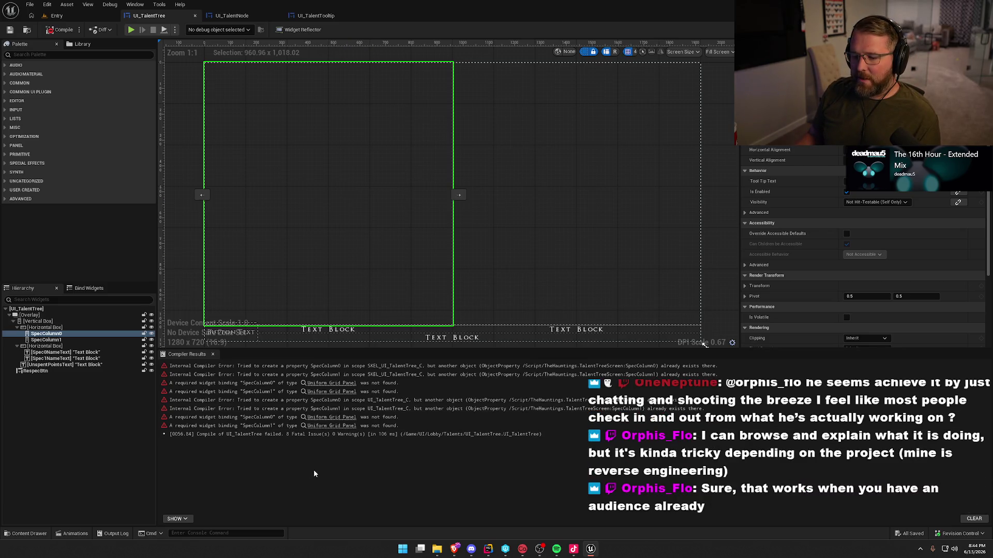
- Add a Uniform Grid Panel inside the spec row's Horizontal Box and set it to fill
{"action": "left_click", "coordinate": [56, 56]}
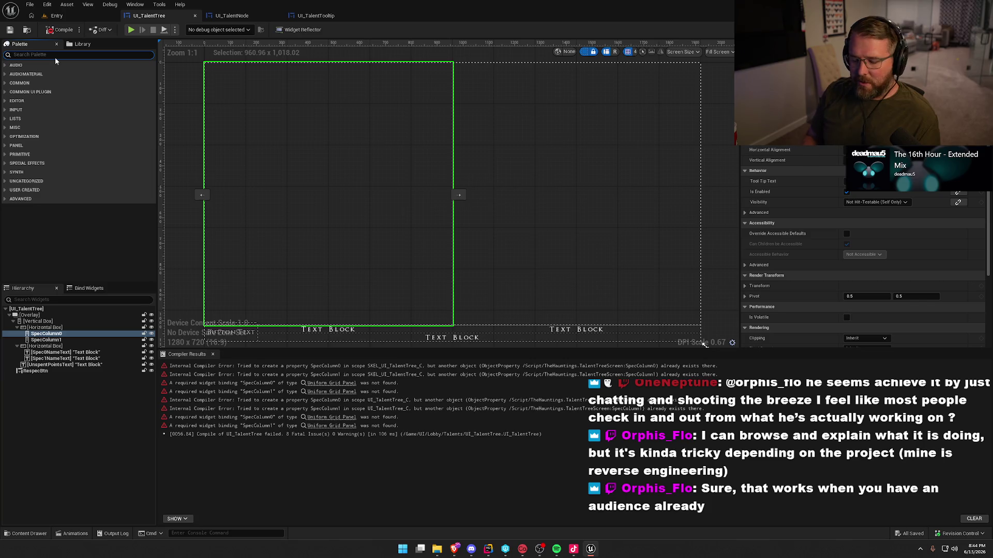
{"action": "type", "text": "unif"}
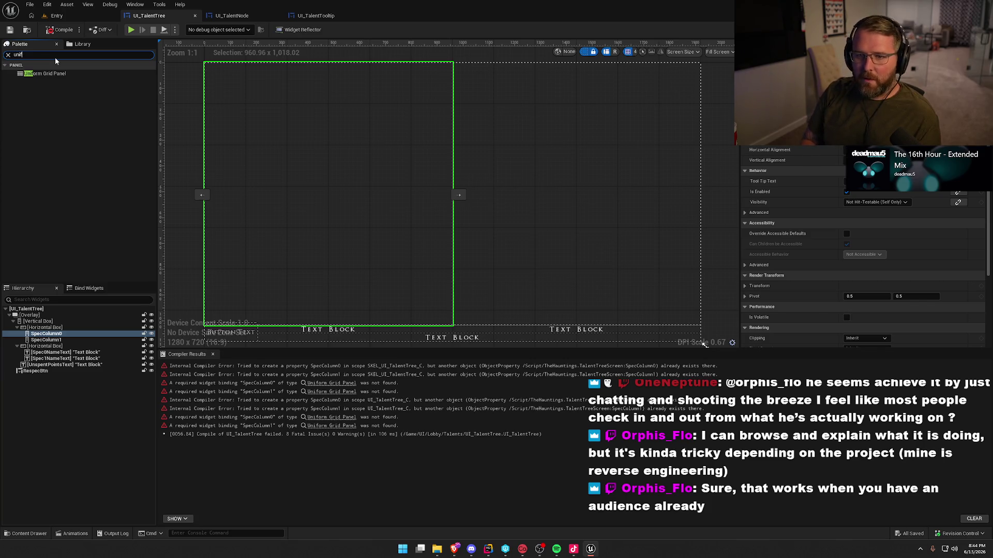
{"action": "mouse_move", "coordinate": [45, 74]}
{"action": "left_mouse_down"}
{"action": "mouse_move", "coordinate": [54, 312]}
{"action": "mouse_move", "coordinate": [98, 336]}
{"action": "mouse_move", "coordinate": [68, 341]}
{"action": "left_mouse_up"}
{"action": "left_click", "coordinate": [86, 347]}
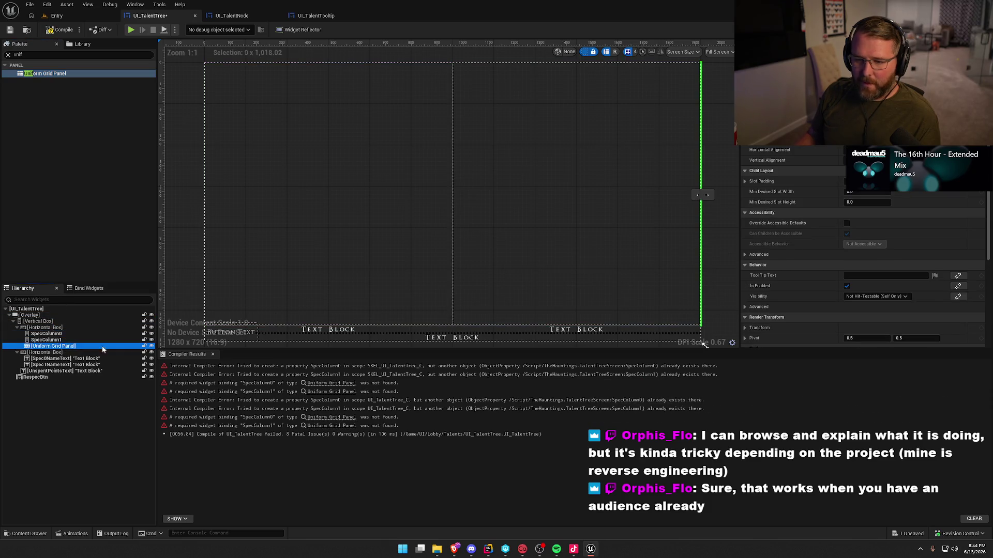
{"action": "left_click", "coordinate": [902, 191]}
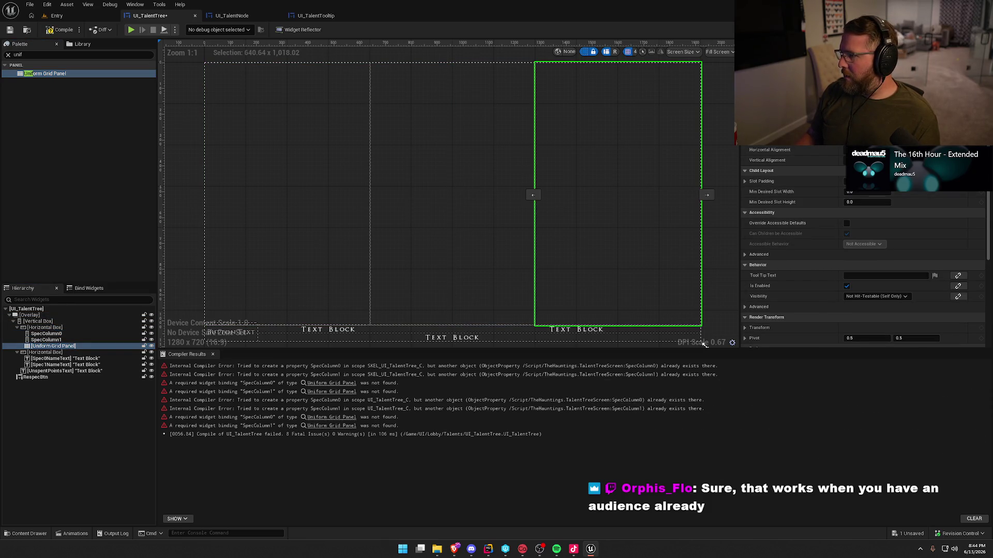
- Delete the old SpecColumn0 and SpecColumn1 Vertical Box columns
{"action": "left_click", "coordinate": [46, 334]}
{"action": "left_click", "coordinate": [55, 340]}
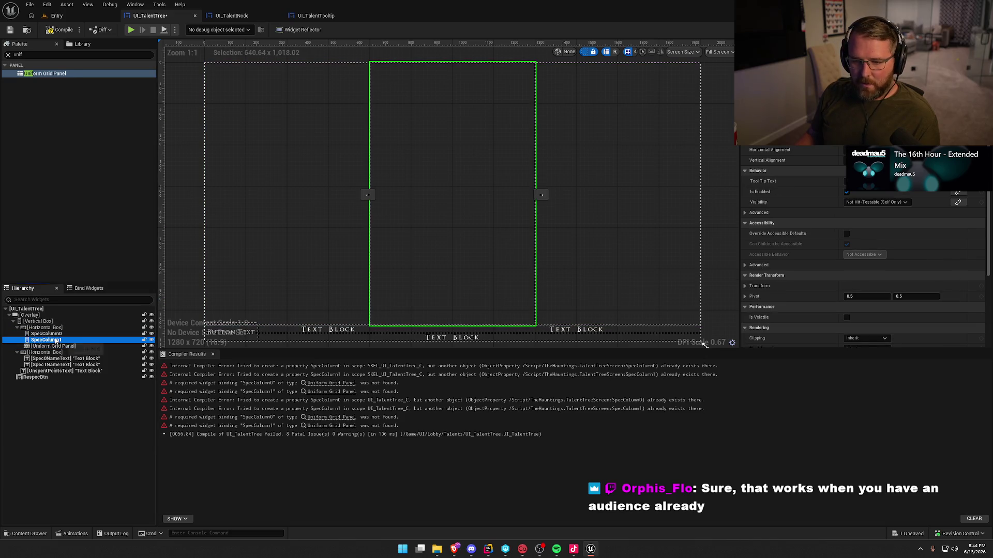
{"action": "key", "text": "Delete"}
{"action": "left_click", "coordinate": [52, 335]}
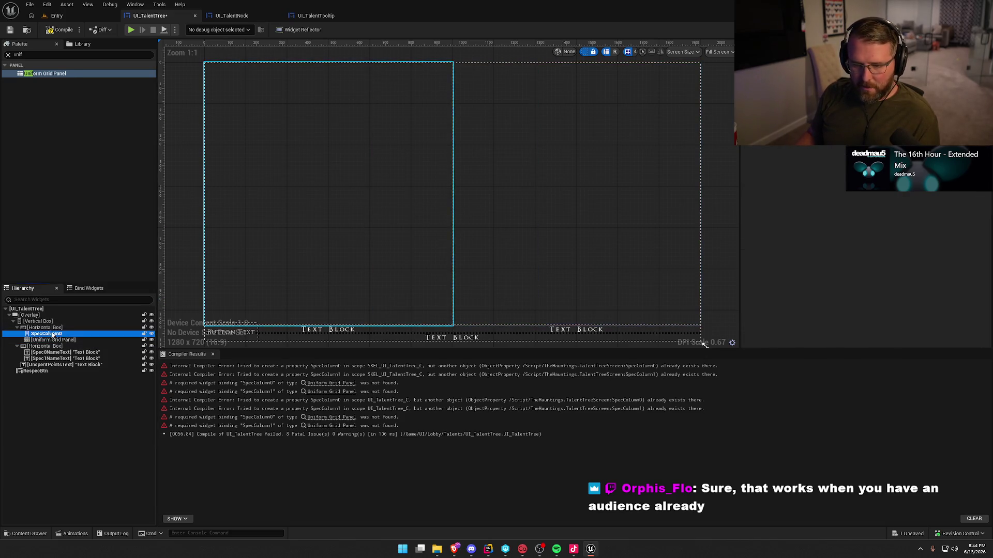
{"action": "key", "text": "F2"}
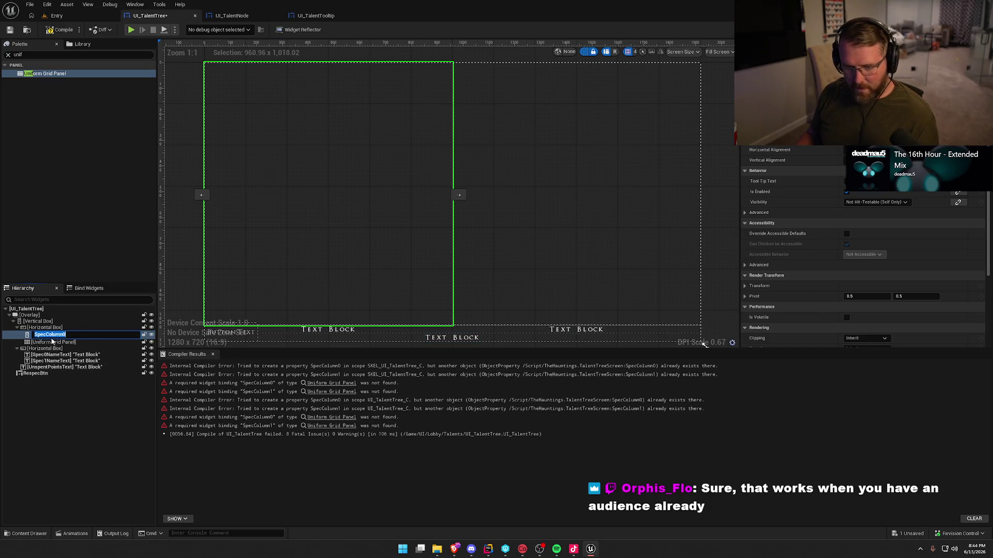
{"action": "key", "text": "Escape"}
{"action": "key", "text": "Delete"}
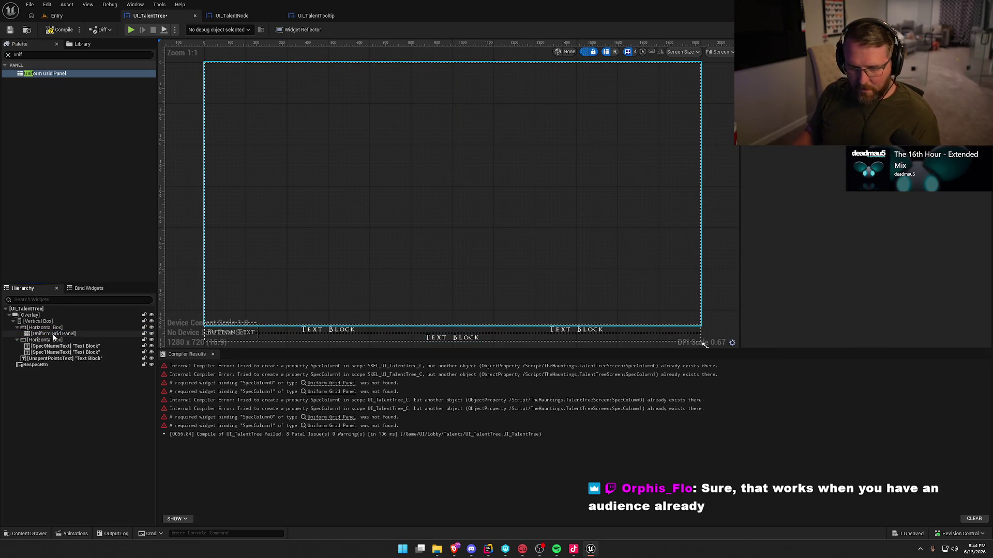
- Rename the new Uniform Grid Panel to SpecColumn0
{"action": "left_click", "coordinate": [54, 334]}
{"action": "key", "text": "F2"}
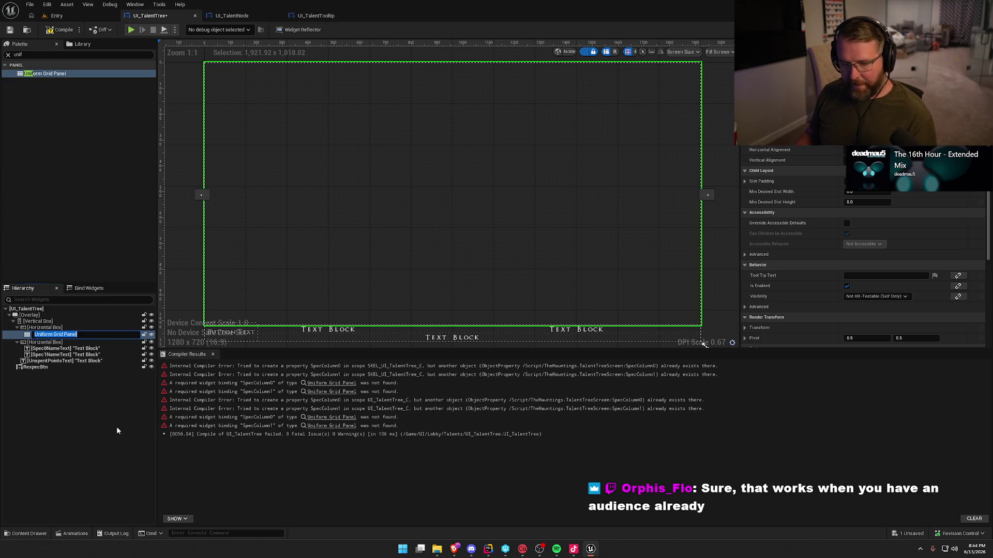
{"action": "type", "text": "SpecColumn0"}
{"action": "key", "text": "Return"}
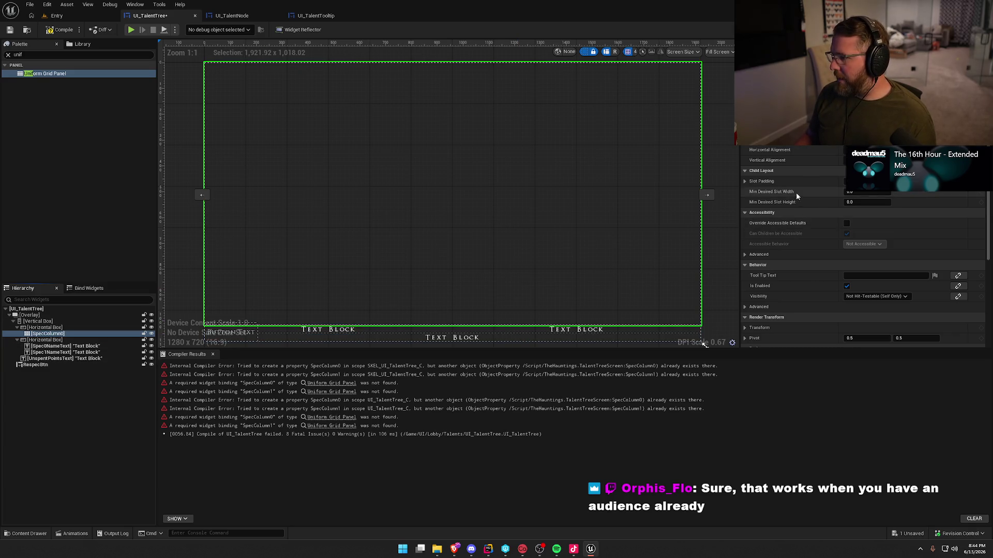
{"action": "scroll", "coordinate": [803, 265], "scroll_direction": "down", "scroll_amount": 5}
{"action": "scroll", "coordinate": [819, 248], "scroll_direction": "up", "scroll_amount": 5}
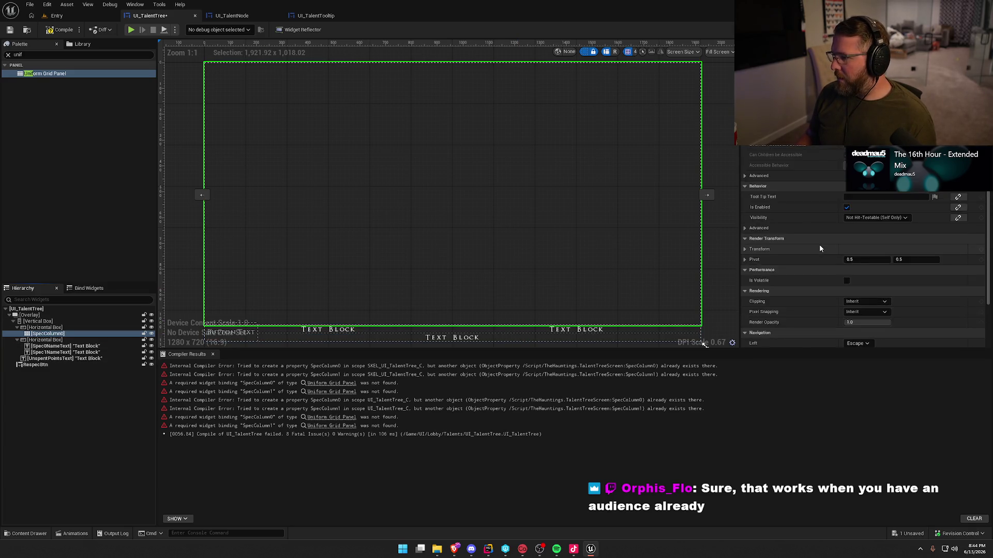
{"action": "left_click", "coordinate": [46, 334]}
- Duplicate SpecColumn0 as SpecColumn1, then return to the Entry level's content drawer
{"action": "left_click", "coordinate": [48, 336]}
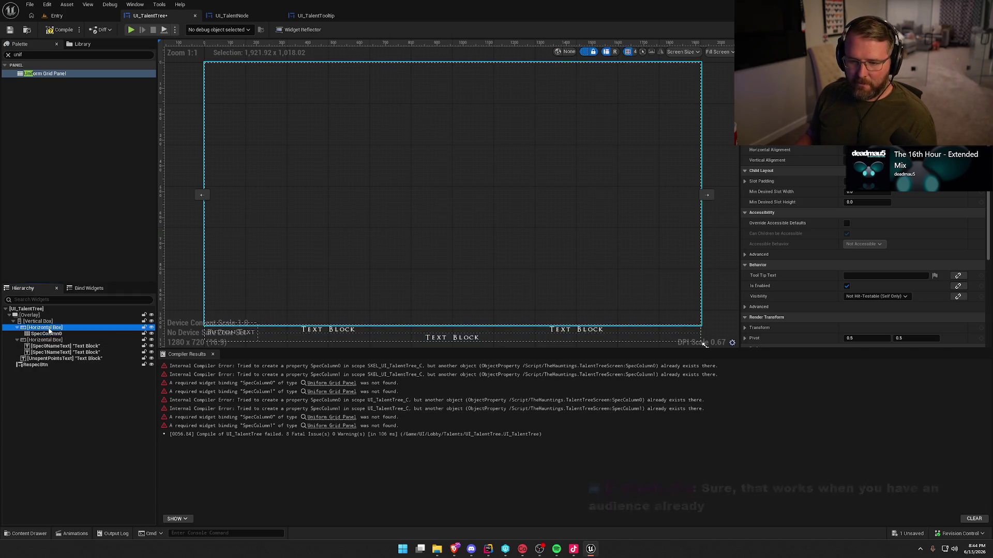
{"action": "key", "text": "ctrl+d"}
{"action": "key", "text": "F2"}
{"action": "key", "text": "End"}
{"action": "key", "text": "BackSpace"}
{"action": "key", "text": "Return"}
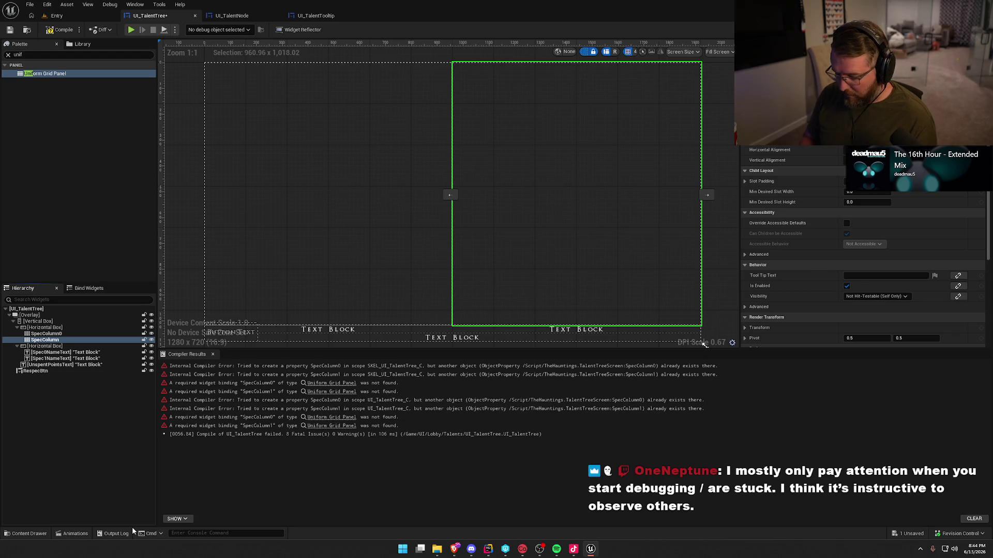
{"action": "key", "text": "F2"}
{"action": "type", "text": "1"}
{"action": "key", "text": "Return"}
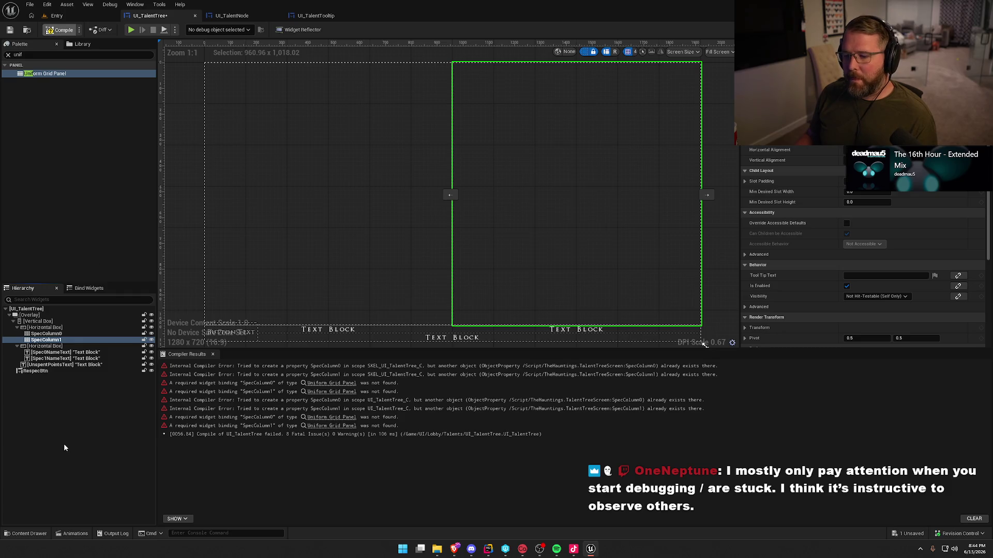
{"action": "left_click", "coordinate": [57, 15]}
{"action": "key", "text": "ctrl+space"}
{"action": "left_click", "coordinate": [29, 397]}
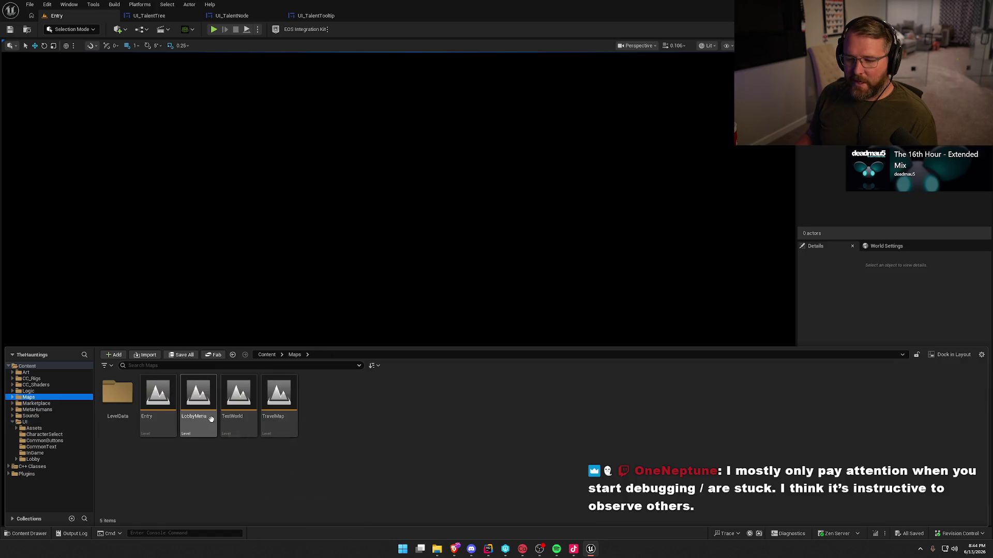
{"action": "double_click", "coordinate": [210, 419]}
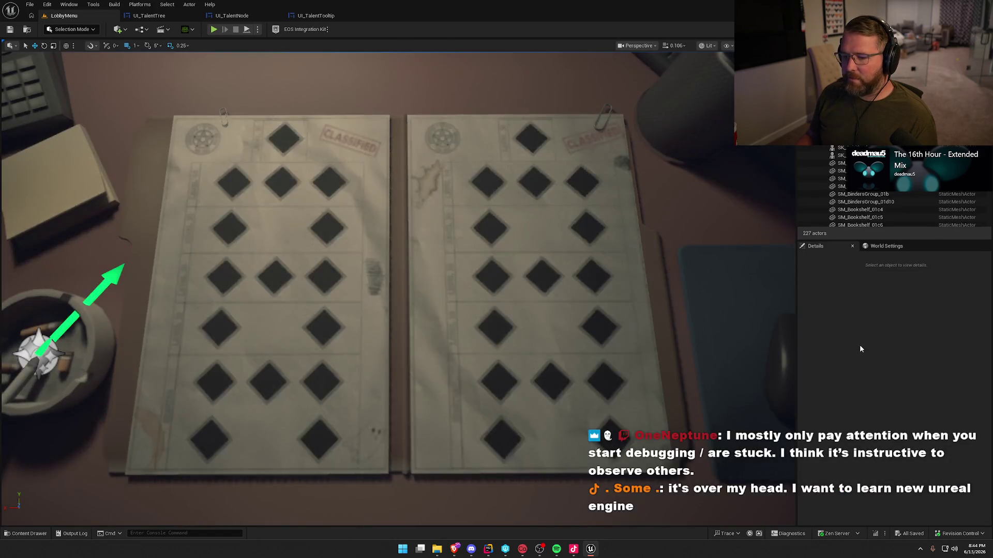
{"action": "left_click", "coordinate": [216, 30]}
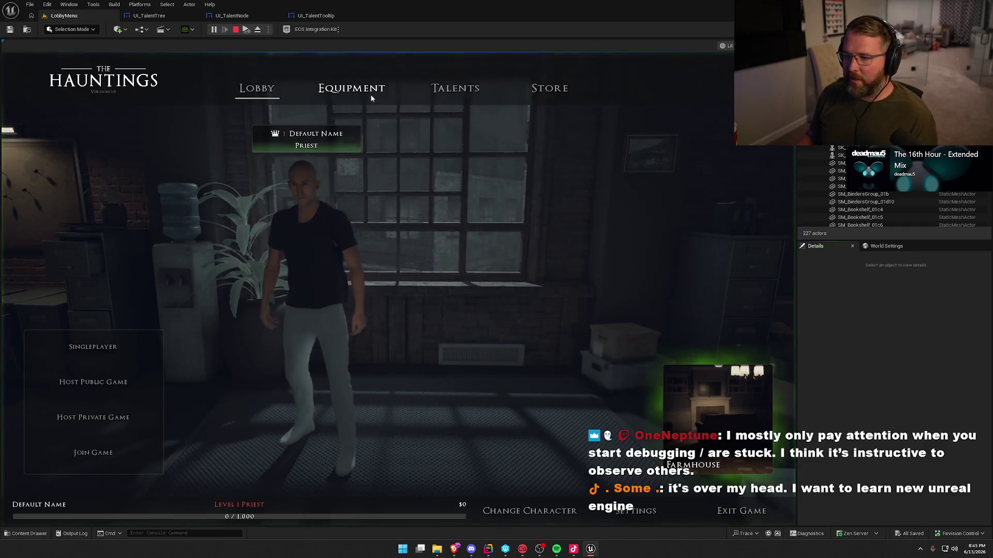
{"action": "left_click", "coordinate": [455, 89]}
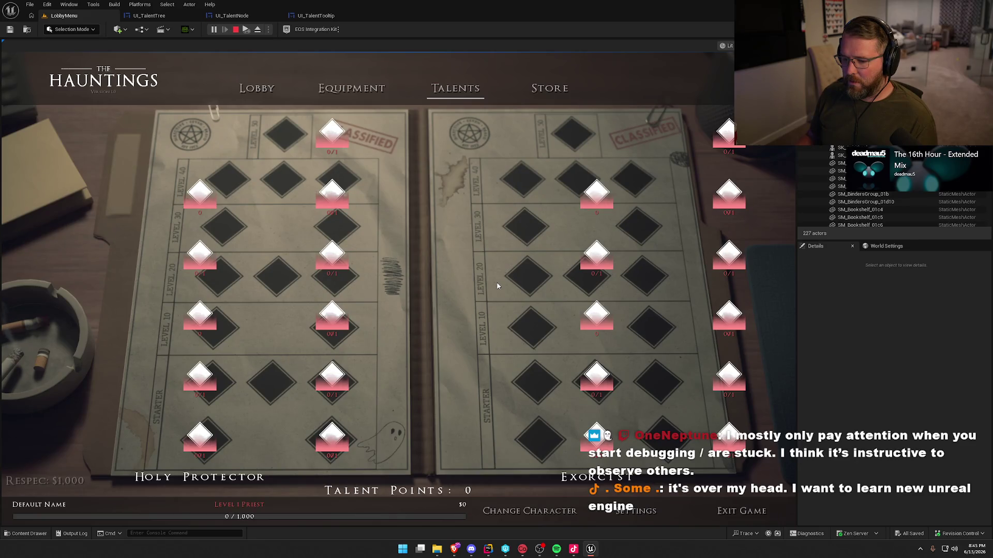
{"action": "mouse_move", "coordinate": [330, 134]}
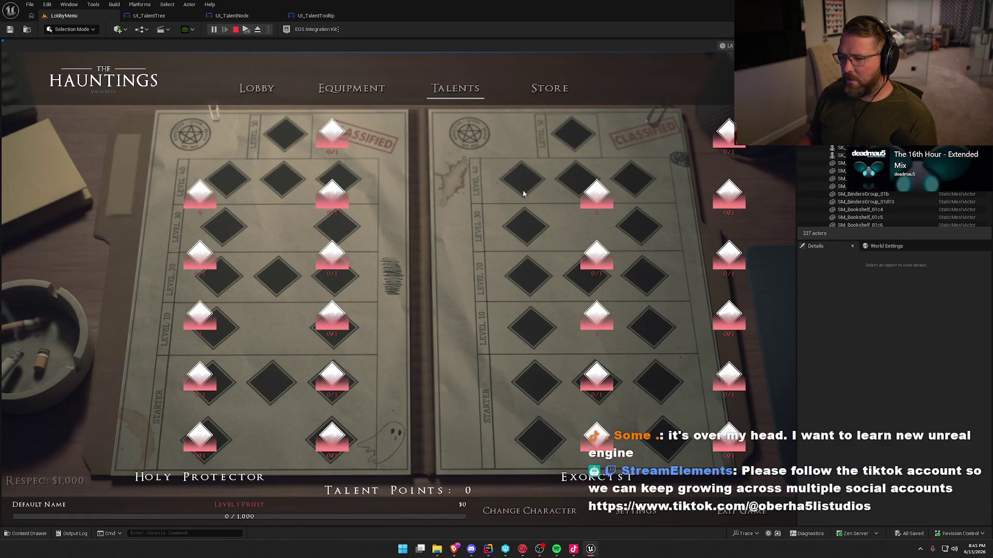
{"action": "key", "text": "Escape"}
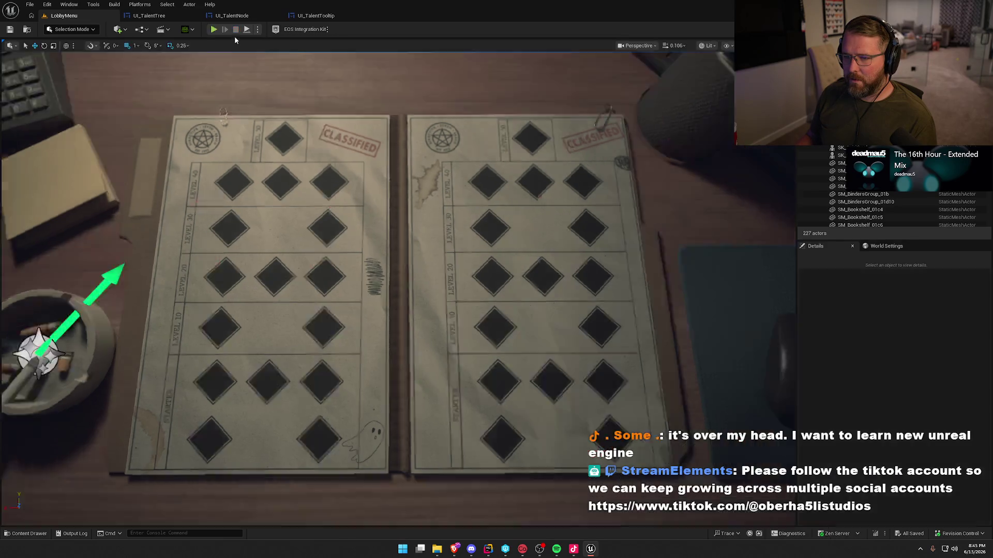
{"action": "left_click", "coordinate": [149, 15]}
- Set Horizontal Alignment to Center on SpecColumn0 and SpecColumn1, save UI_TalentTree, and return to LobbyMenu
{"action": "left_click", "coordinate": [517, 232]}
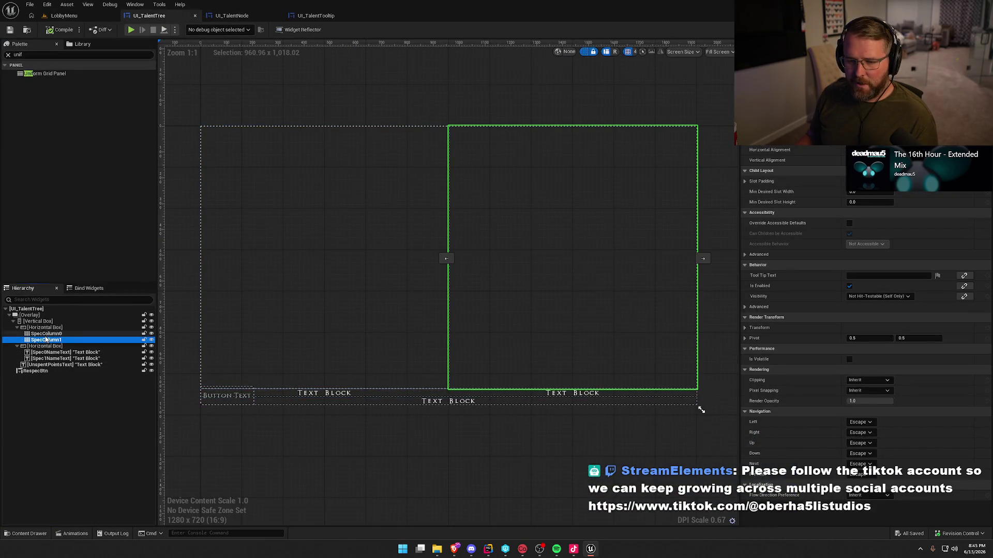
{"action": "left_click", "coordinate": [362, 249], "text": "ctrl"}
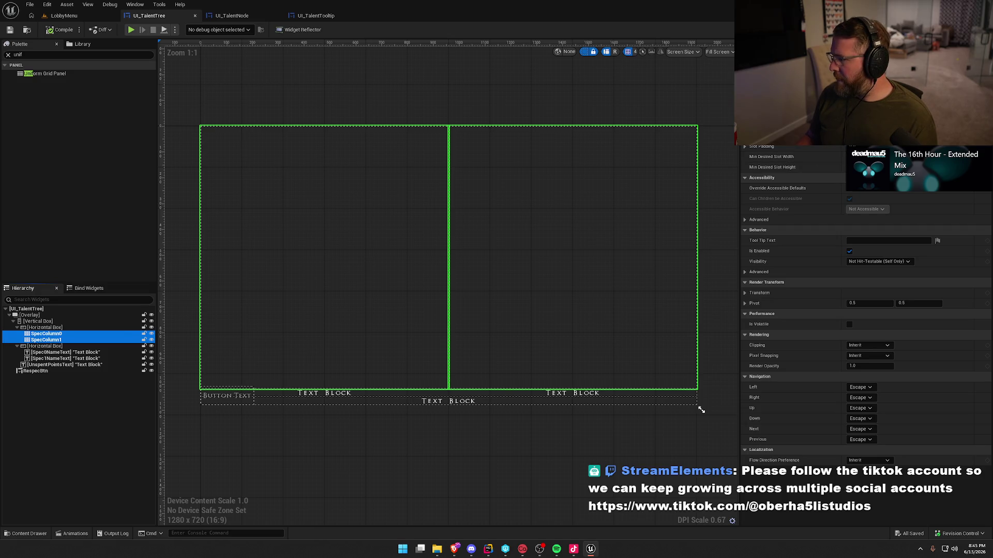
{"action": "left_click", "coordinate": [41, 335]}
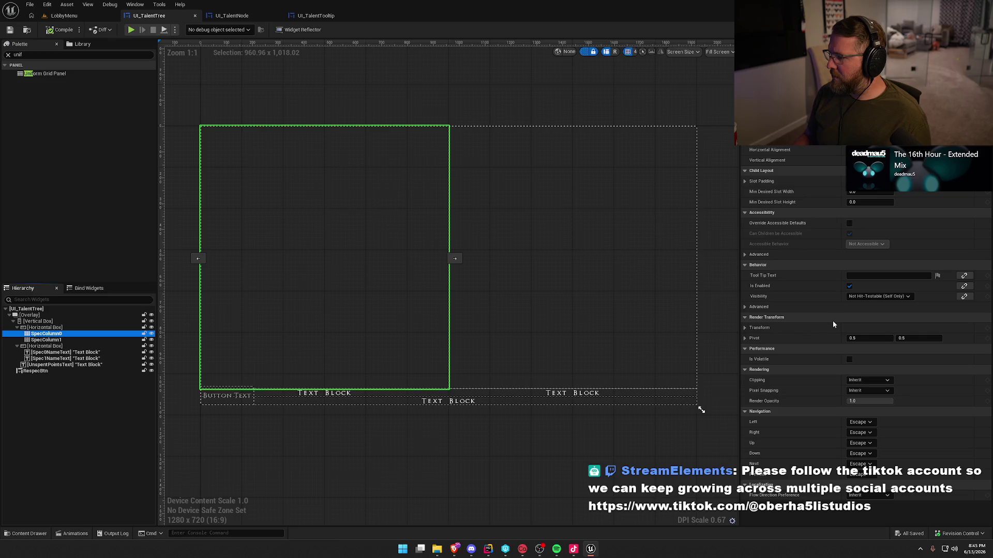
{"action": "left_click", "coordinate": [861, 150]}
{"action": "left_click", "coordinate": [62, 340]}
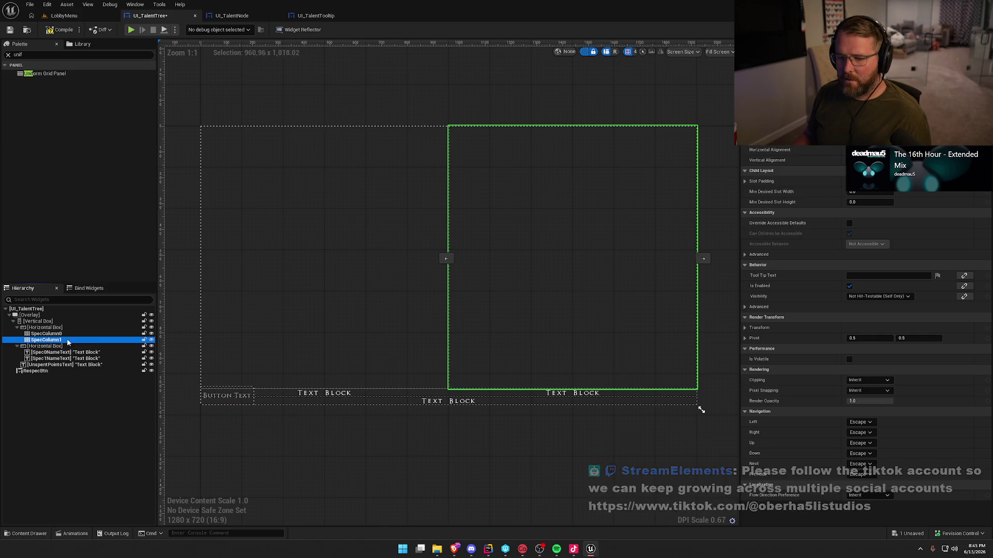
{"action": "left_click", "coordinate": [861, 150]}
{"action": "key", "text": "ctrl+s"}
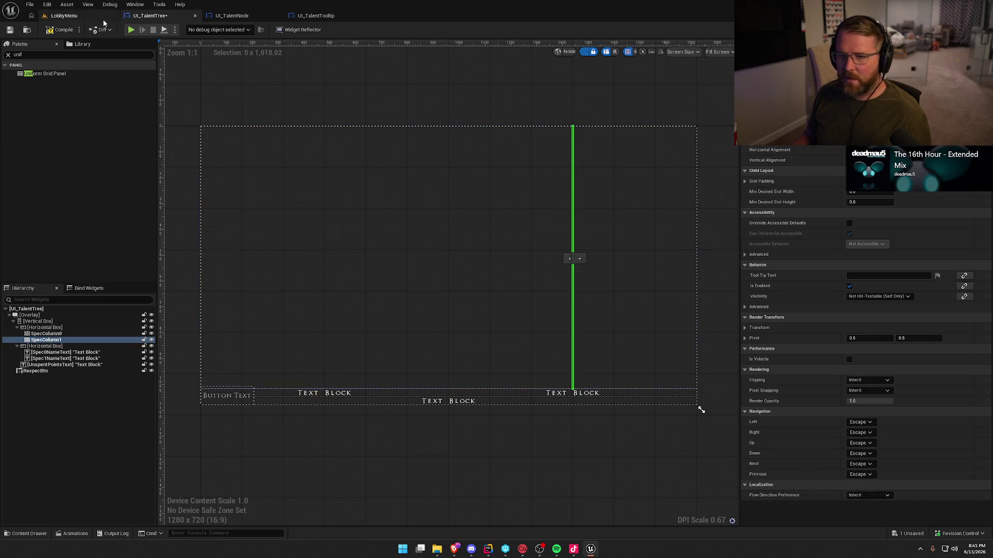
{"action": "left_click", "coordinate": [65, 16]}
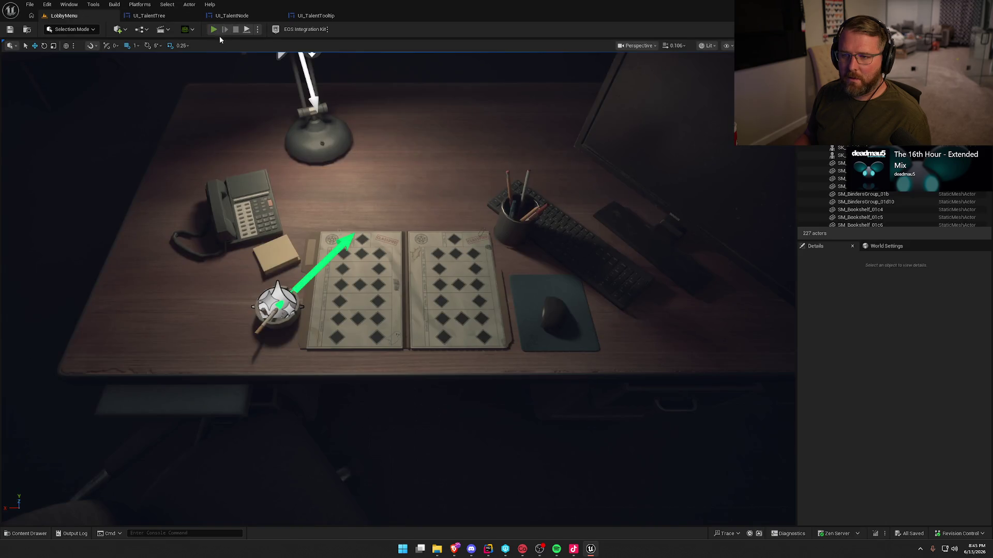
{"action": "left_click", "coordinate": [218, 29]}
{"action": "left_click", "coordinate": [470, 89]}
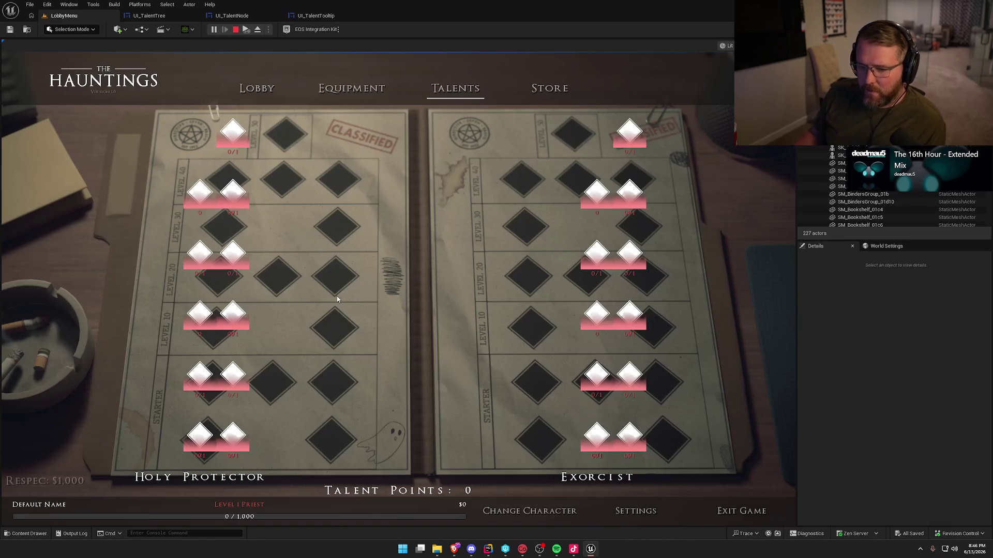
{"action": "mouse_move", "coordinate": [235, 313]}
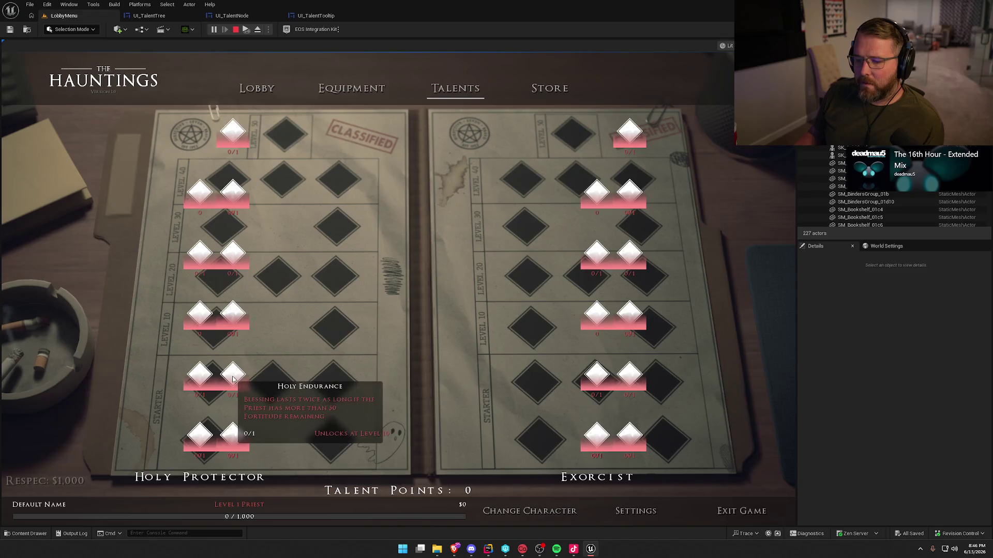
{"action": "mouse_move", "coordinate": [228, 437]}
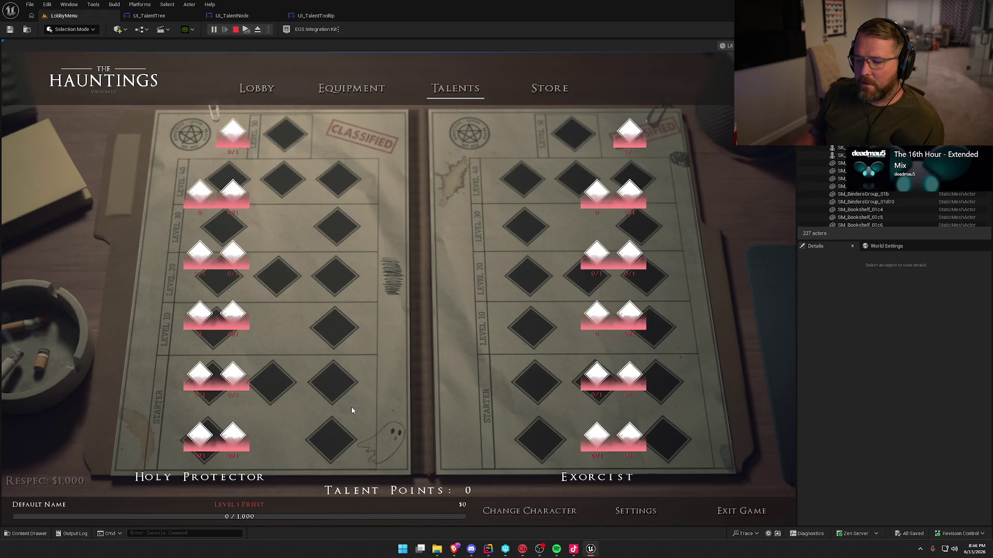
{"action": "key", "text": "Escape"}
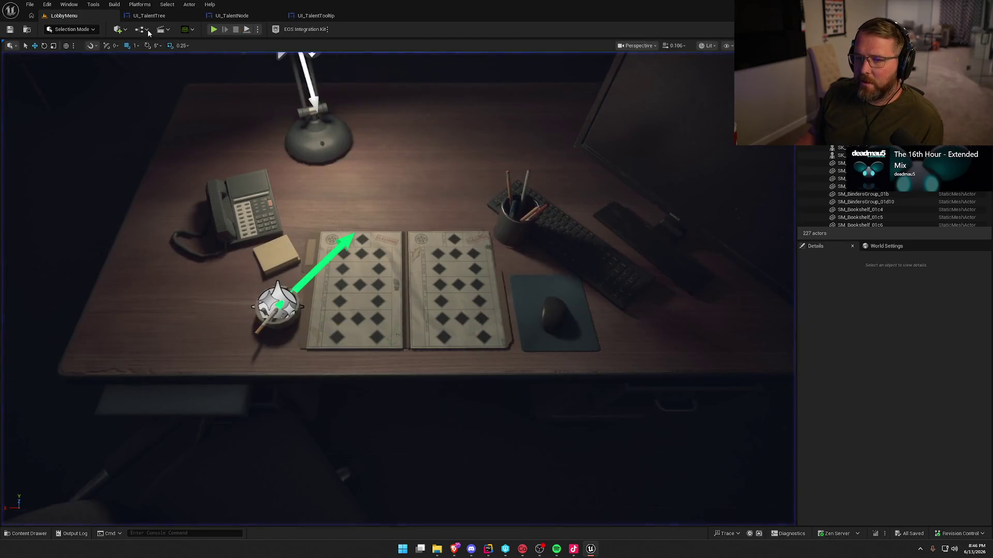
- Undo the centring so both spec columns fill their halves, compile UI_TalentTree, and play LobbyMenu
{"action": "left_click", "coordinate": [148, 16]}
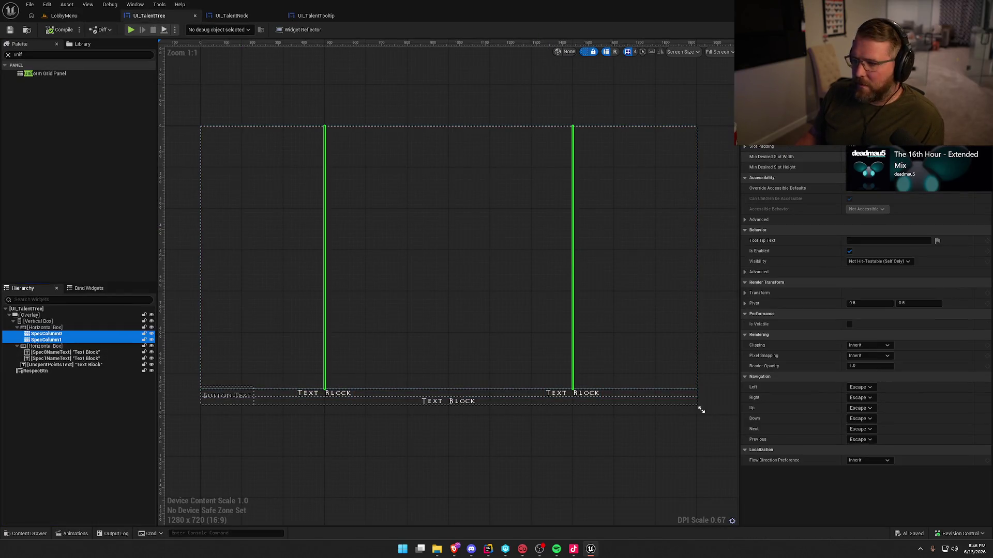
{"action": "key", "text": "ctrl+z"}
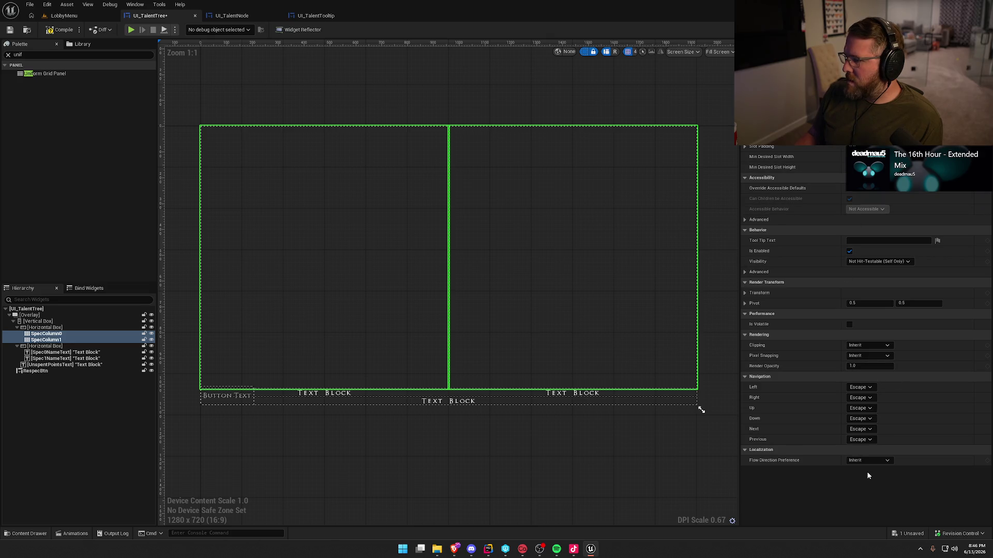
{"action": "left_click", "coordinate": [569, 473]}
{"action": "left_click", "coordinate": [58, 30]}
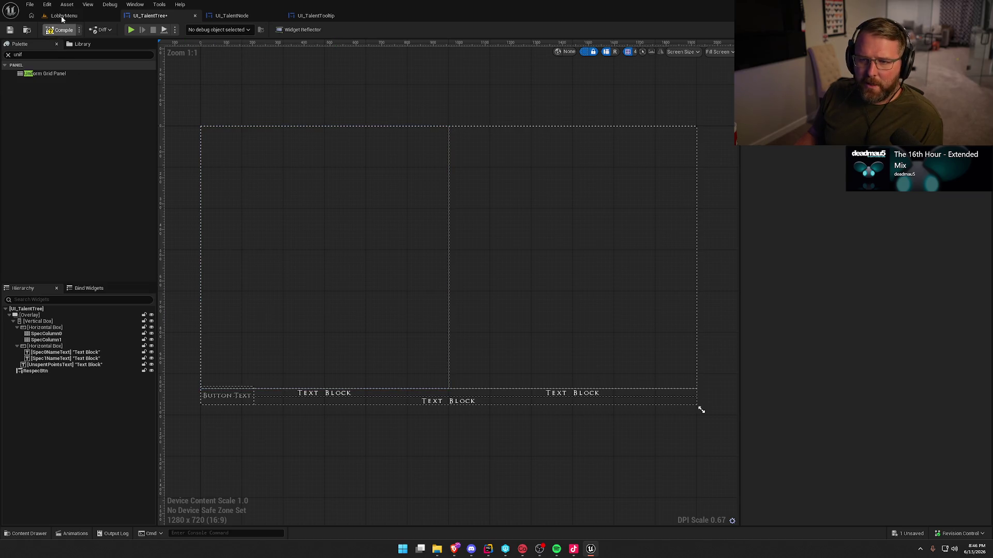
{"action": "left_click", "coordinate": [64, 15]}
{"action": "key", "text": "alt+p"}
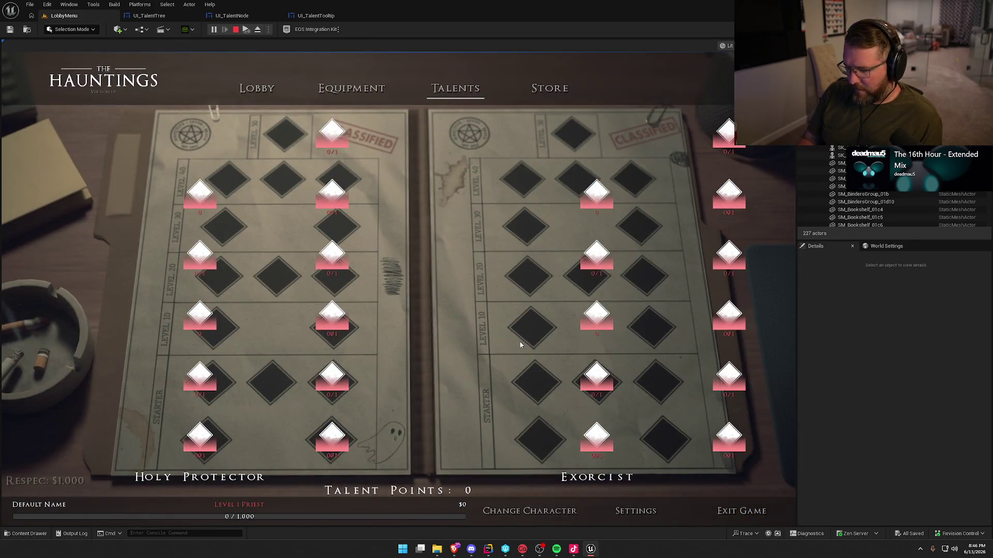
- Make the game view full-screen and inspect the talent node tooltips on the Talents page
{"action": "key", "text": "F11"}
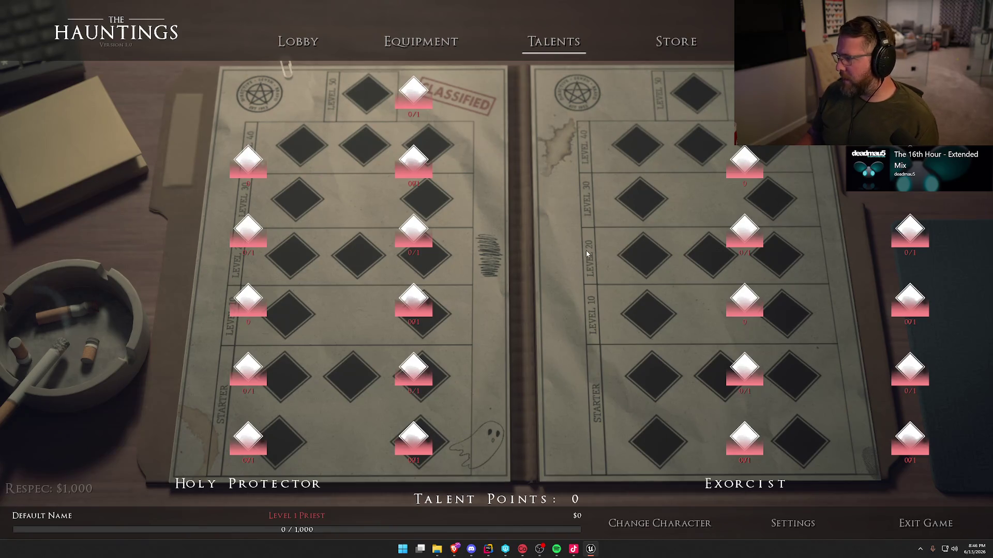
{"action": "mouse_move", "coordinate": [417, 91]}
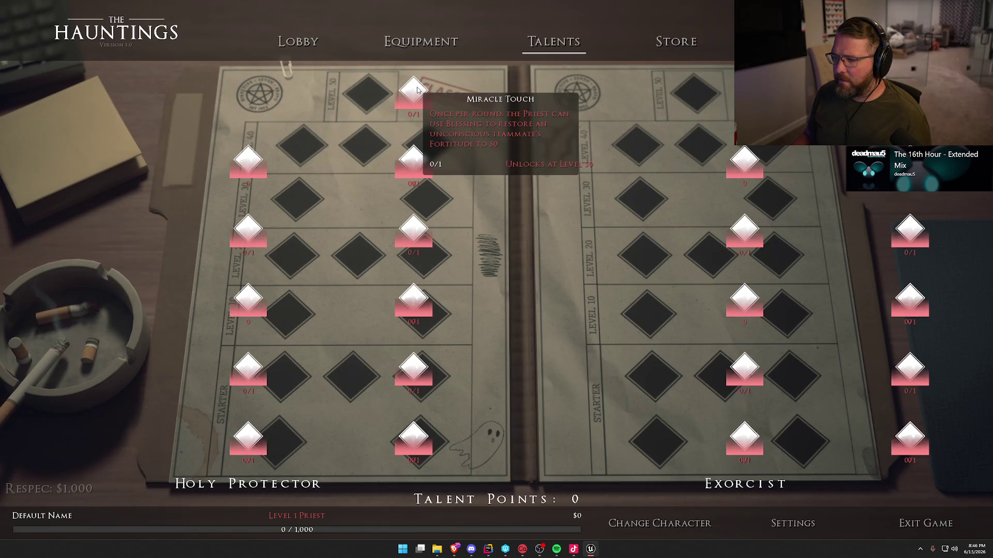
{"action": "mouse_move", "coordinate": [422, 162]}
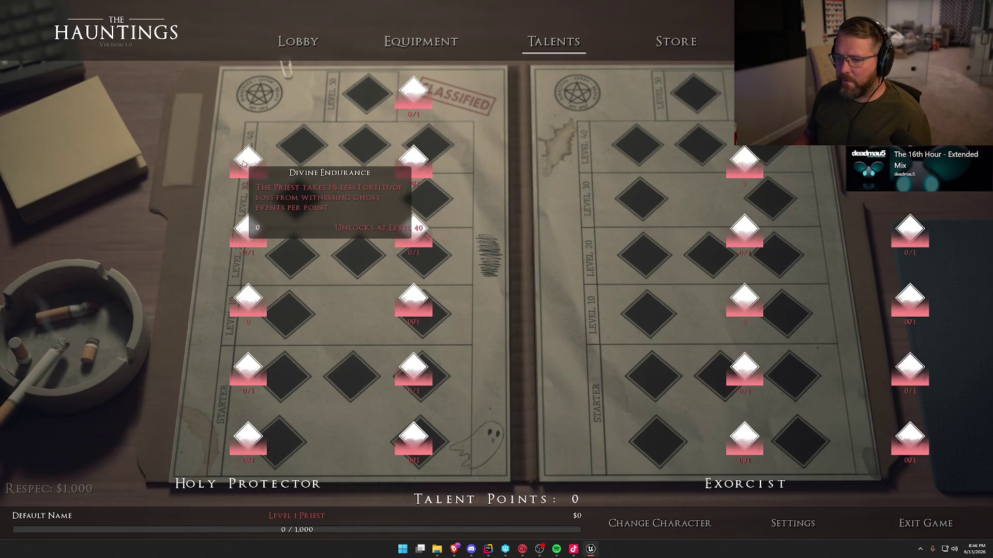
{"action": "mouse_move", "coordinate": [244, 227]}
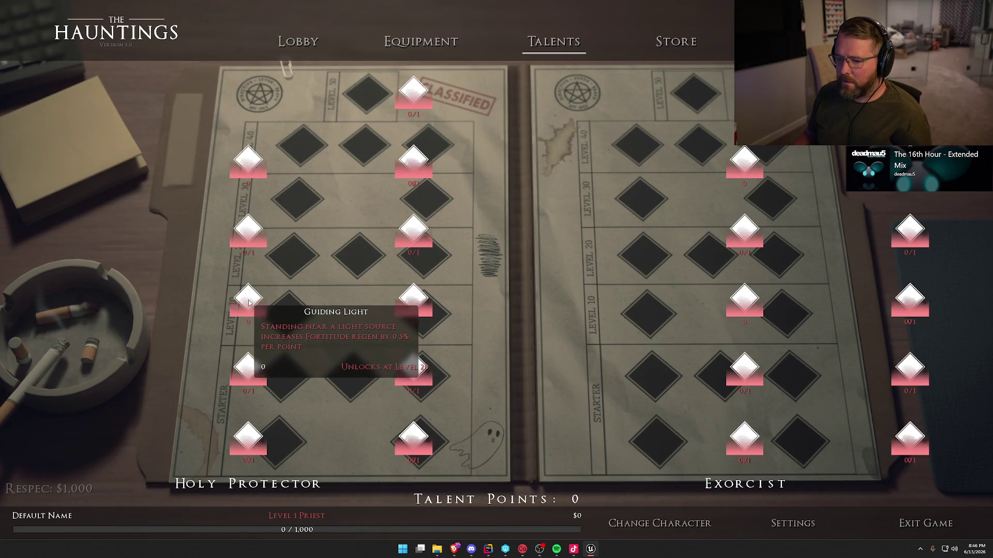
{"action": "mouse_move", "coordinate": [247, 367]}
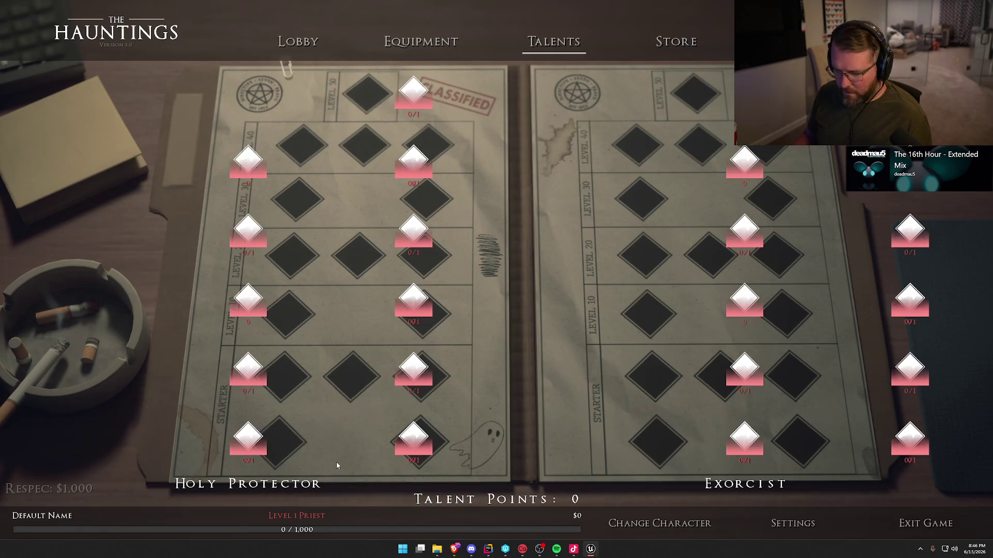
{"action": "mouse_move", "coordinate": [249, 438]}
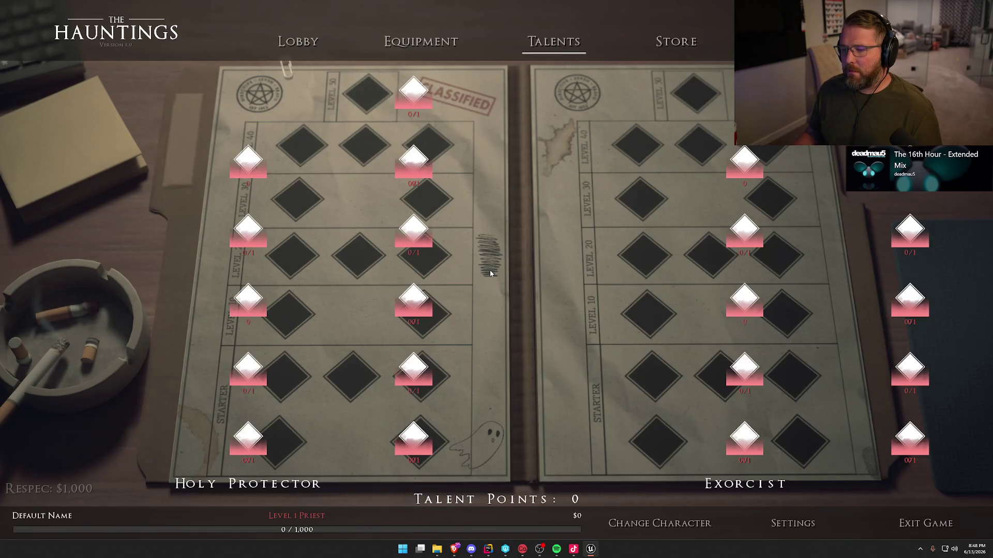
- Stop the Play In Editor session to return to the LobbyMenu viewport
{"action": "key", "text": "Escape"}
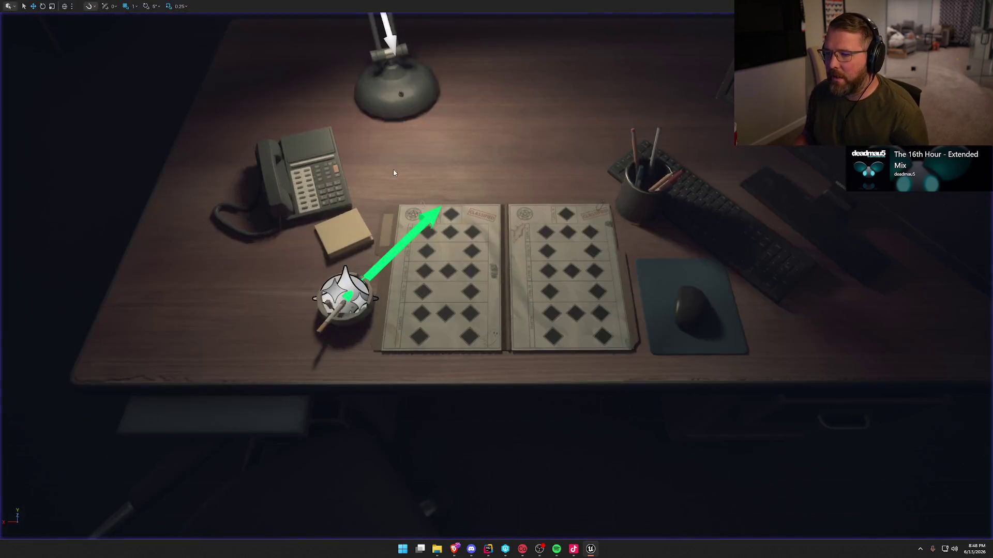
- Open bp_Talents and add a Widget component named UI under the Folder component
{"action": "key", "text": "ctrl+space"}
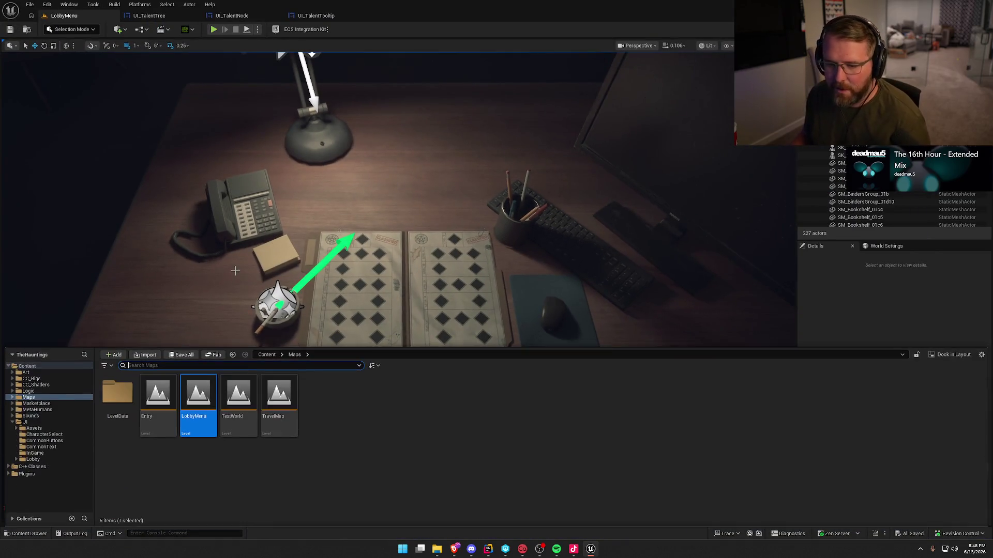
{"action": "left_click", "coordinate": [155, 16]}
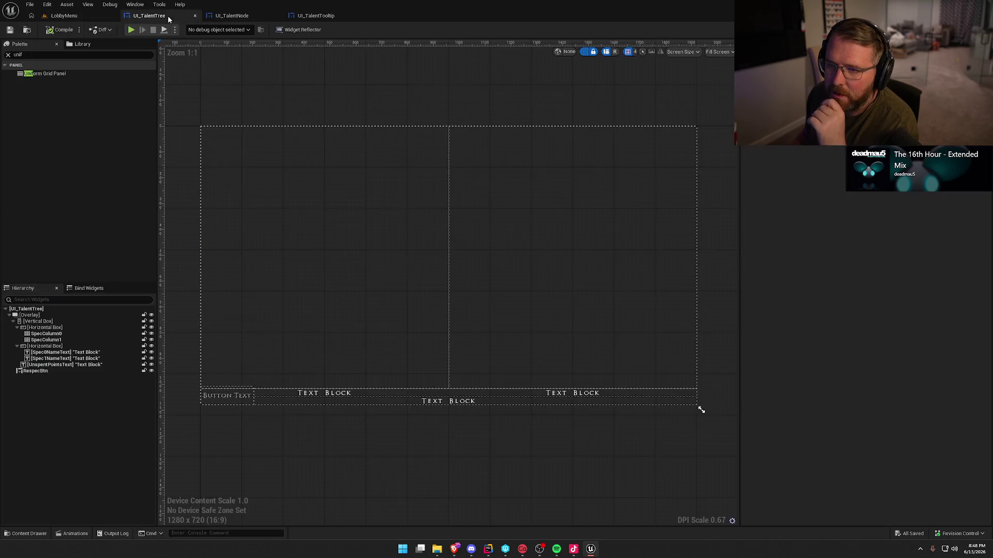
{"action": "left_click", "coordinate": [64, 16]}
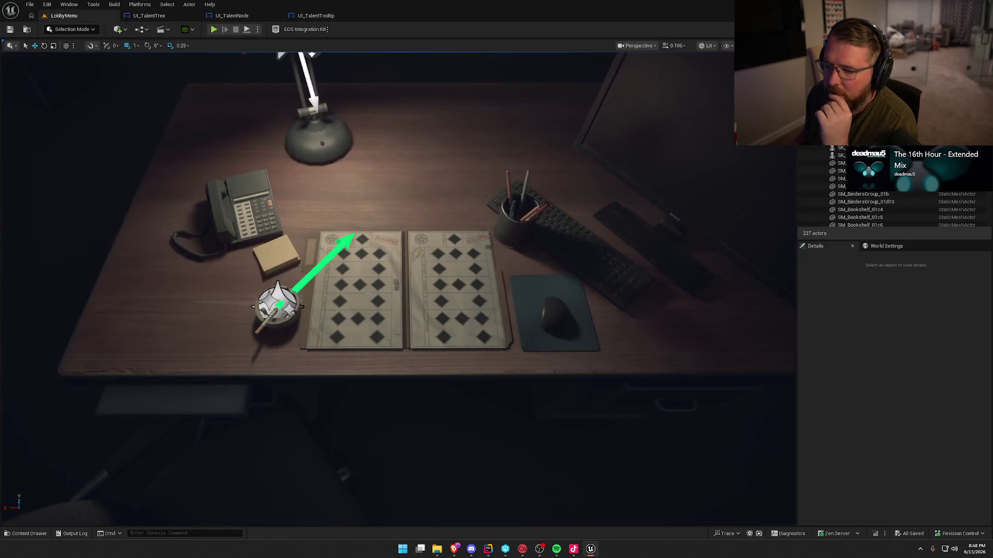
{"action": "double_click", "coordinate": [482, 274]}
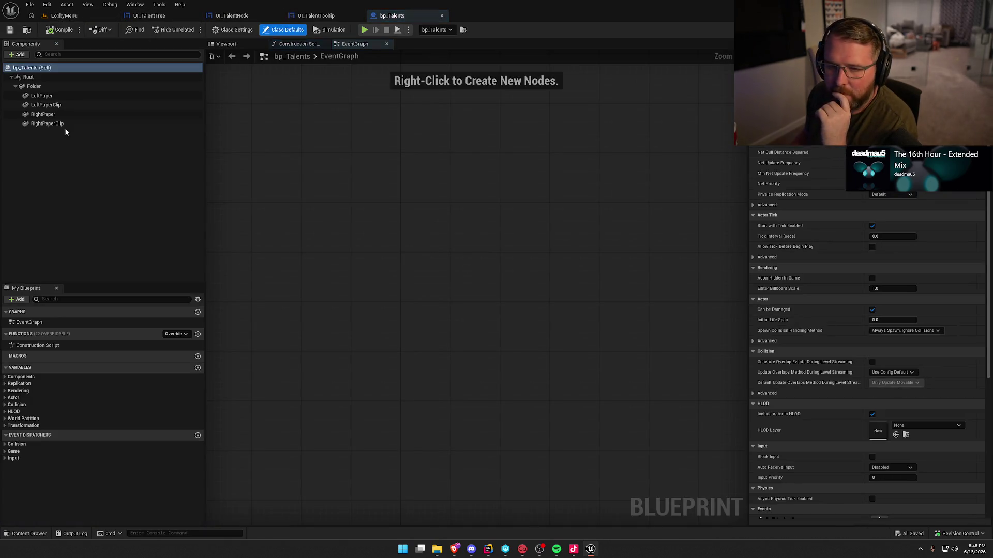
{"action": "left_click", "coordinate": [33, 86]}
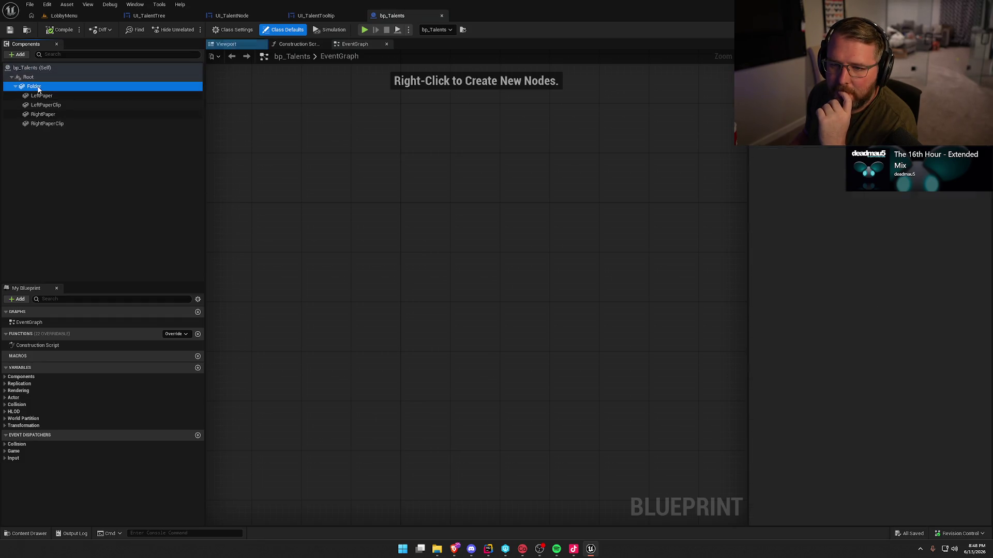
{"action": "left_click", "coordinate": [23, 56]}
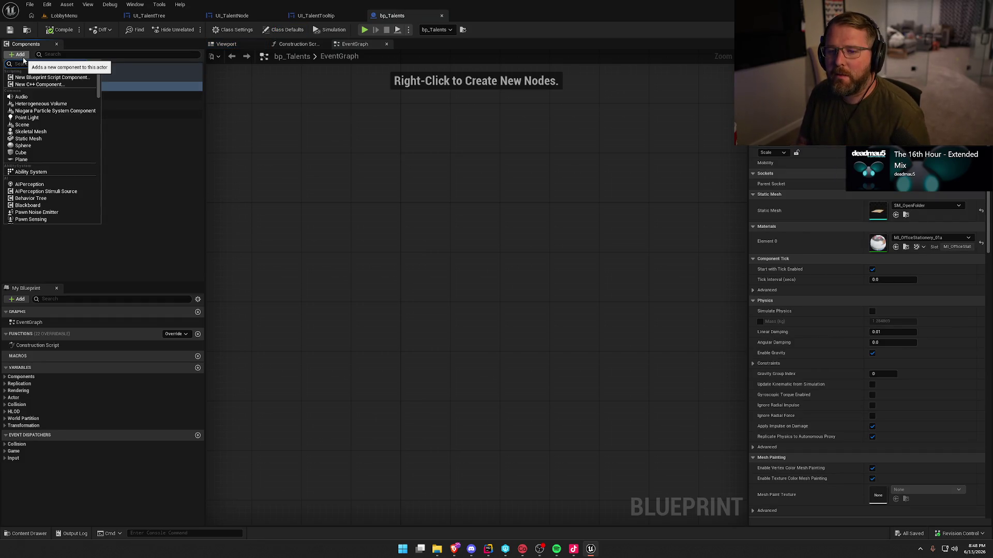
{"action": "type", "text": "wid"}
{"action": "key", "text": "Return"}
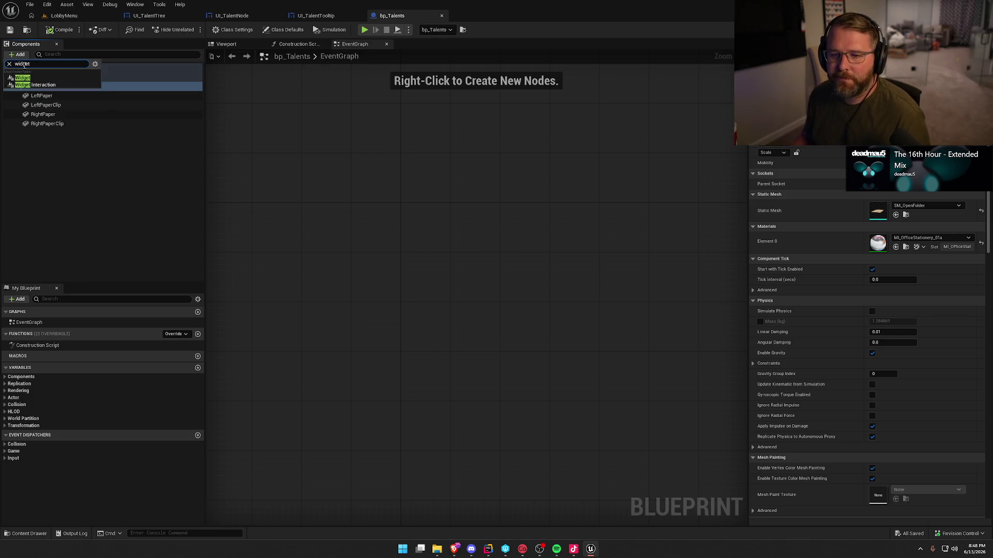
{"action": "type", "text": "UI"}
{"action": "key", "text": "Return"}
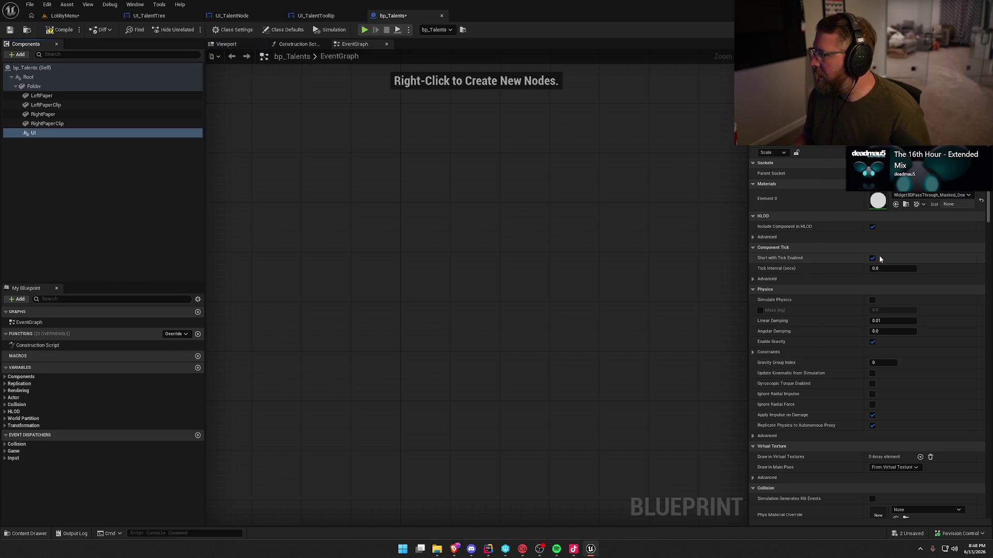
- Set UI to Screen space with class UI_TalentTree and Draw at Desired Size, then compile
{"action": "scroll", "coordinate": [864, 235], "scroll_direction": "down", "scroll_amount": 5}
{"action": "scroll", "coordinate": [848, 247], "scroll_direction": "down", "scroll_amount": 15}
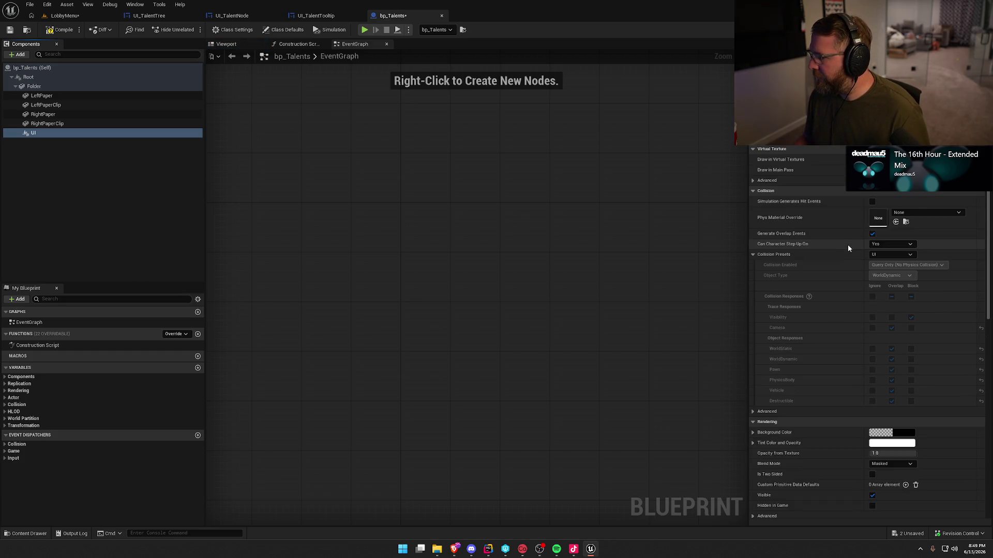
{"action": "left_click", "coordinate": [891, 228]}
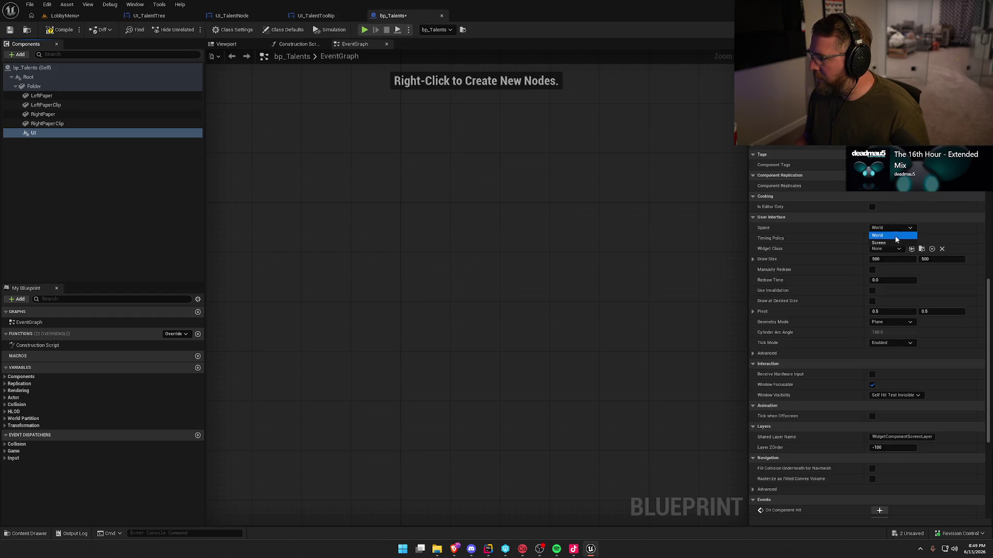
{"action": "left_click", "coordinate": [897, 245]}
{"action": "left_click", "coordinate": [893, 249]}
{"action": "type", "text": "tal"}
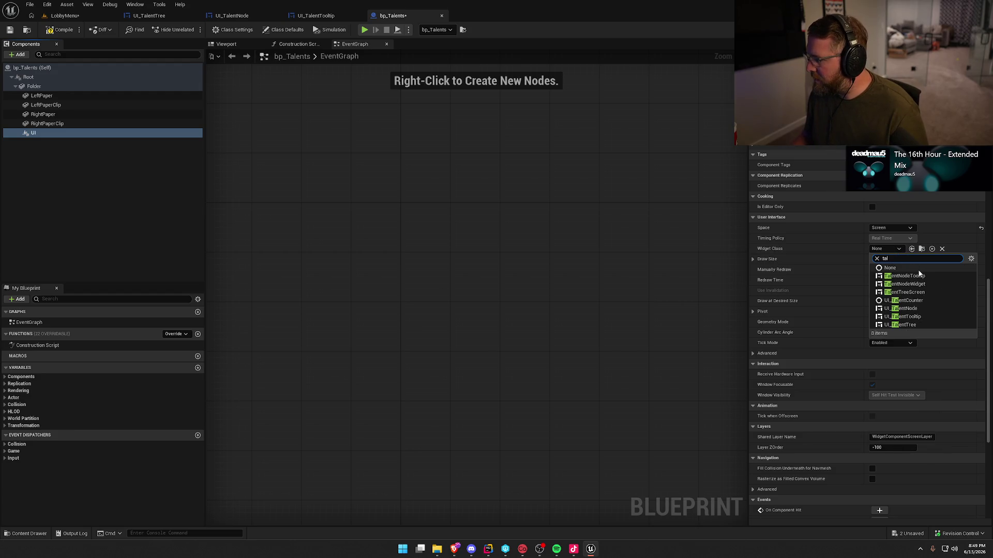
{"action": "left_click", "coordinate": [923, 325]}
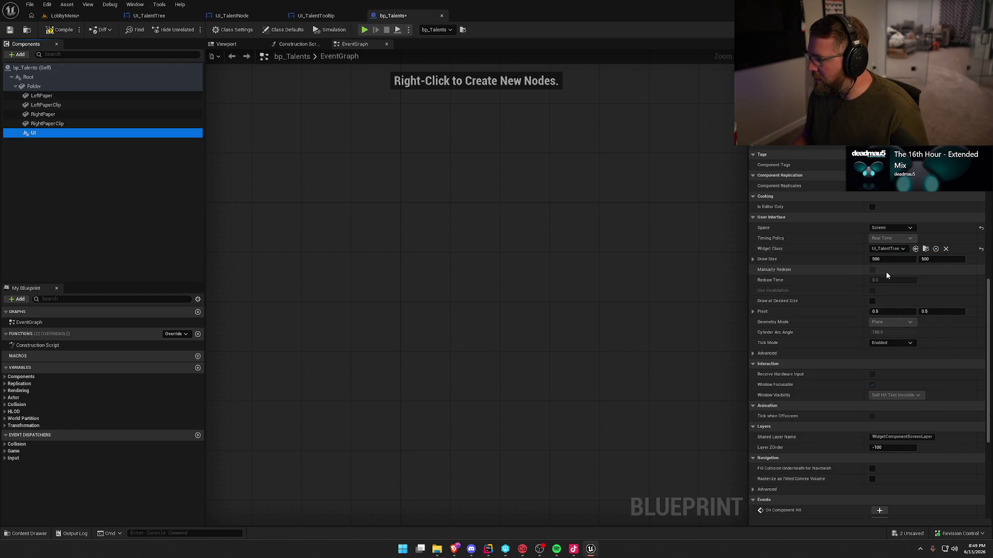
{"action": "left_click", "coordinate": [872, 302]}
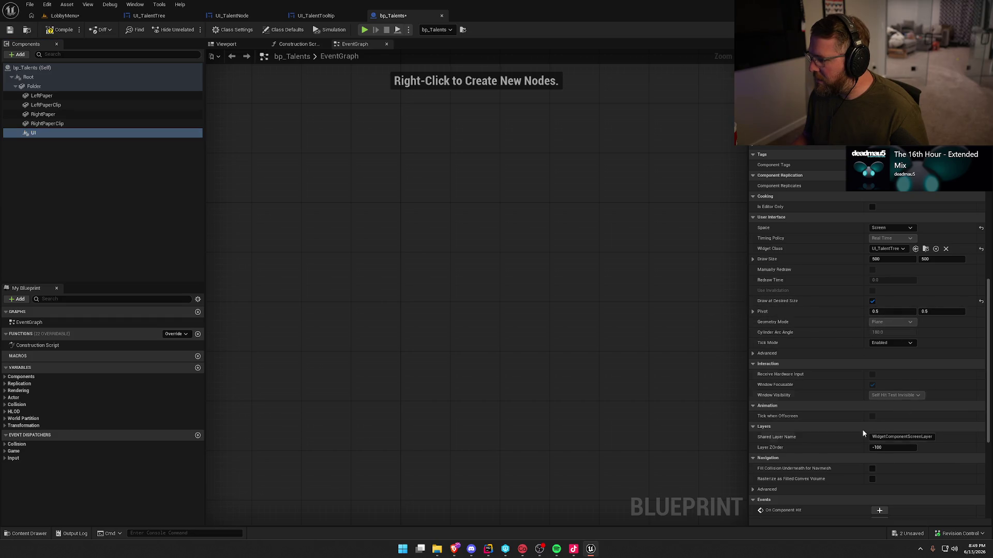
{"action": "left_click", "coordinate": [59, 30]}
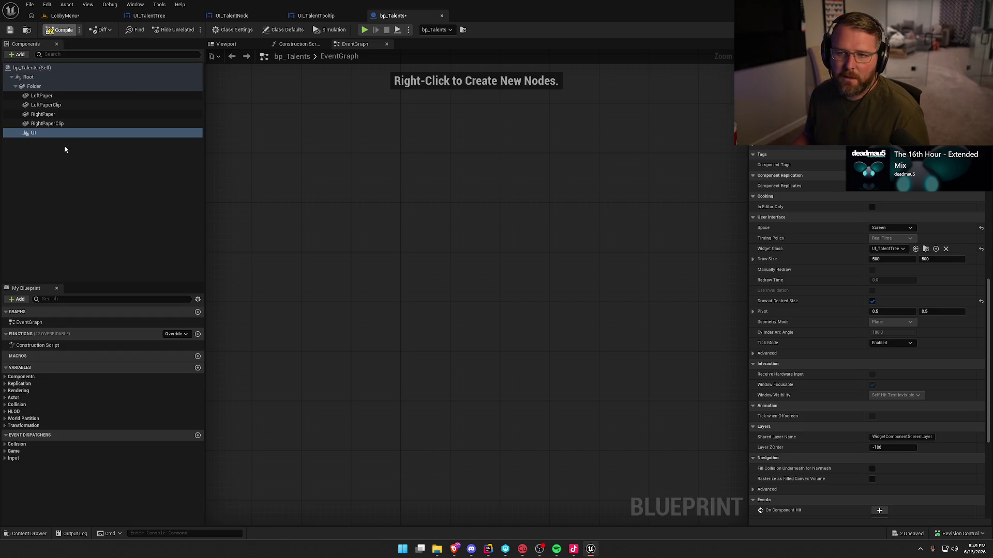
{"action": "left_click", "coordinate": [64, 15]}
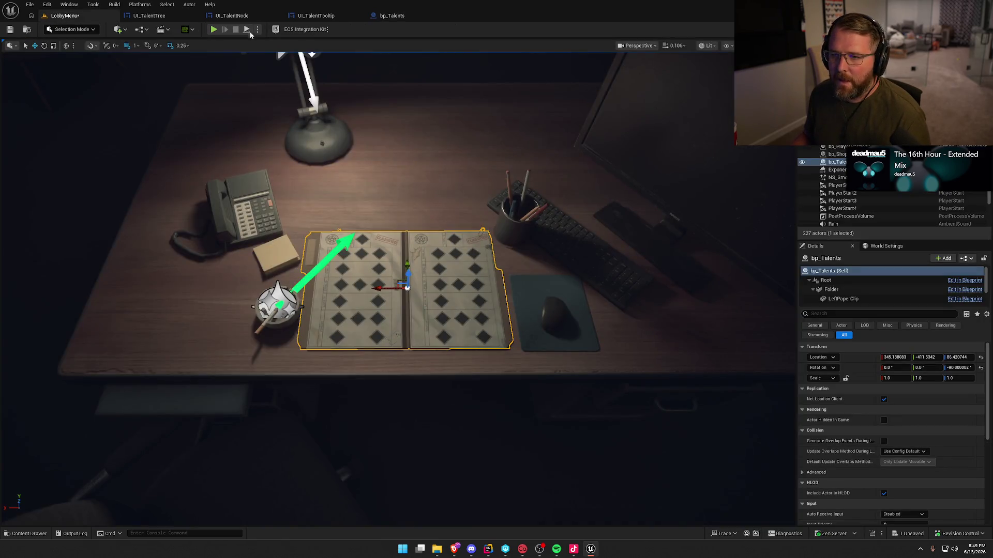
{"action": "left_click", "coordinate": [144, 15]}
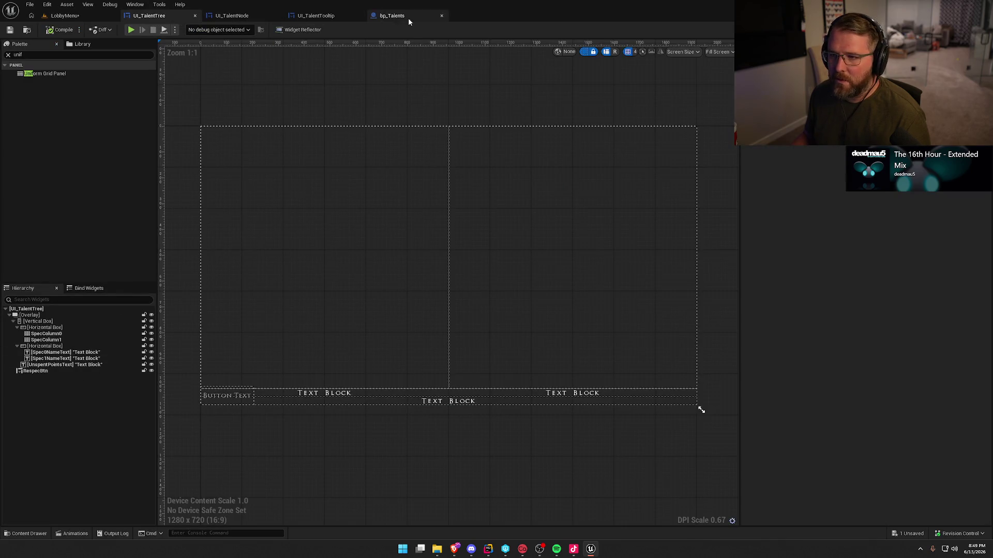
- Set UI_Lobby's embedded UI_TalentTree Visibility to Hidden, compile, and play-test the Talents page
{"action": "left_click", "coordinate": [75, 16]}
{"action": "key", "text": "ctrl+space"}
{"action": "left_click", "coordinate": [33, 459]}
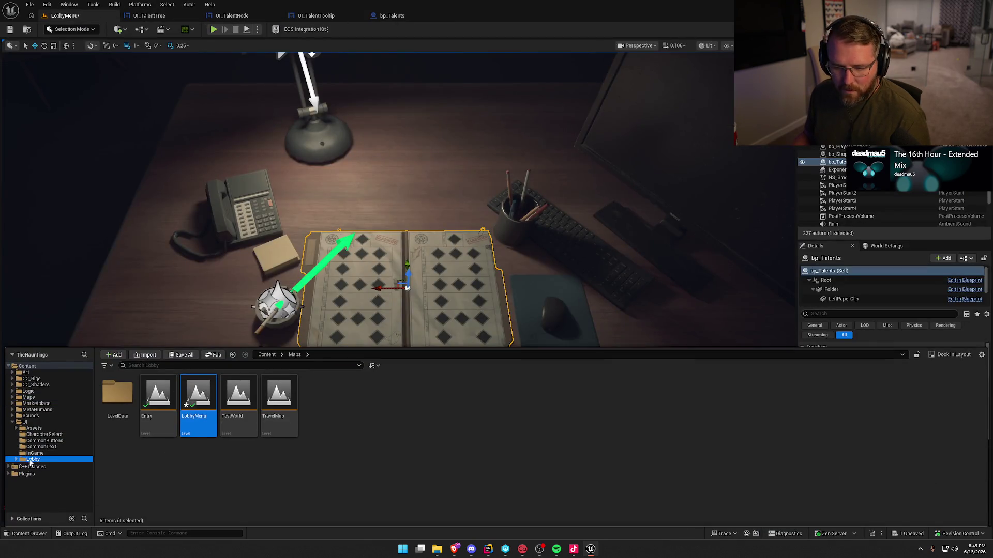
{"action": "double_click", "coordinate": [285, 396]}
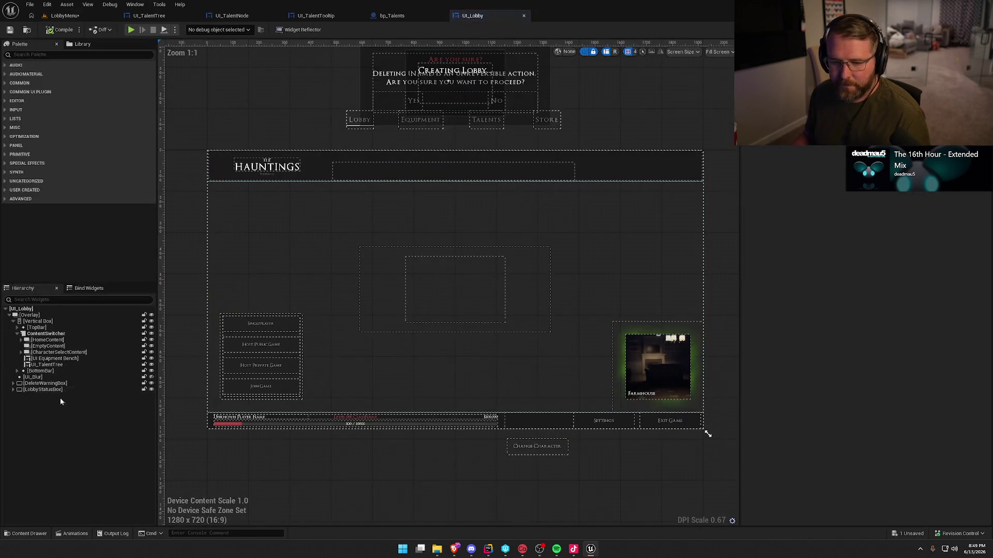
{"action": "left_click", "coordinate": [47, 365]}
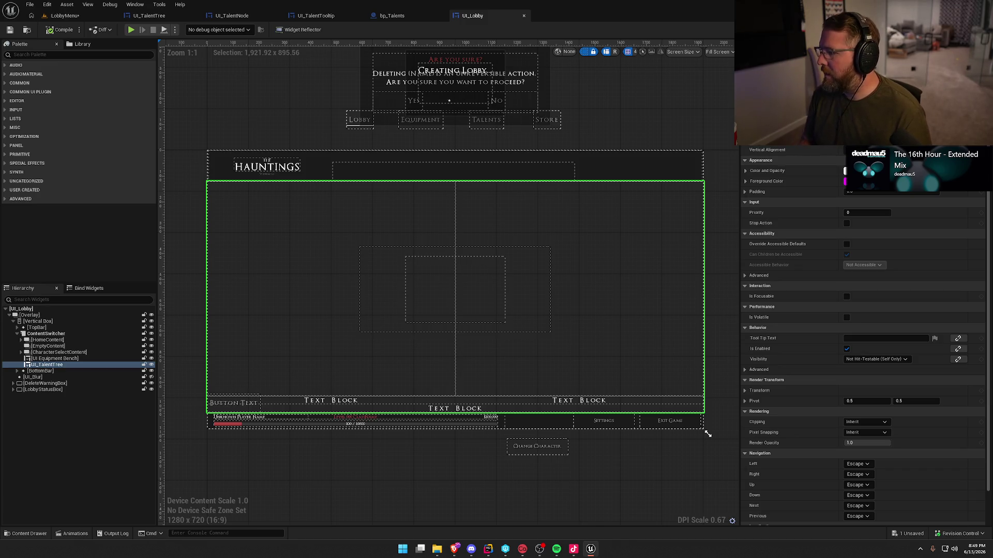
{"action": "left_click", "coordinate": [874, 359]}
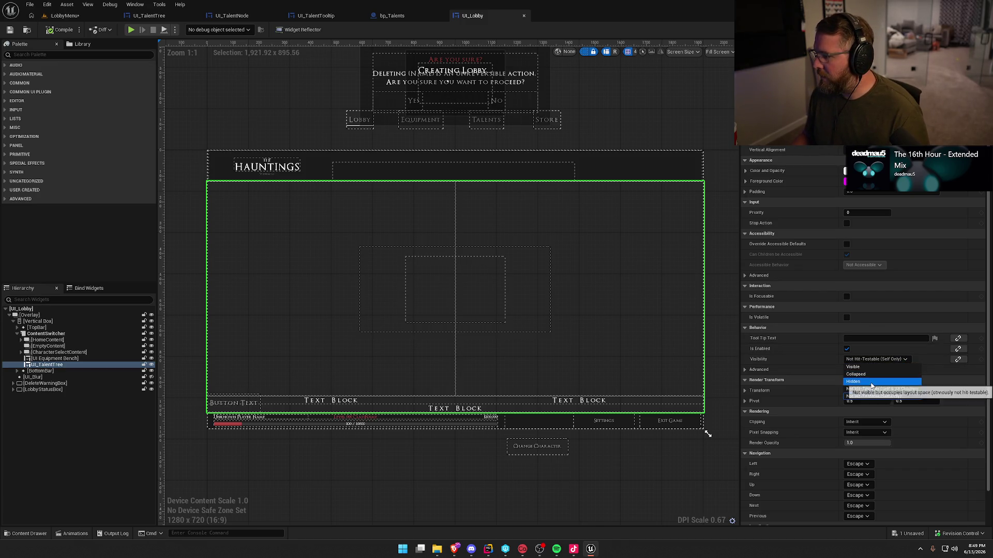
{"action": "left_click", "coordinate": [871, 383]}
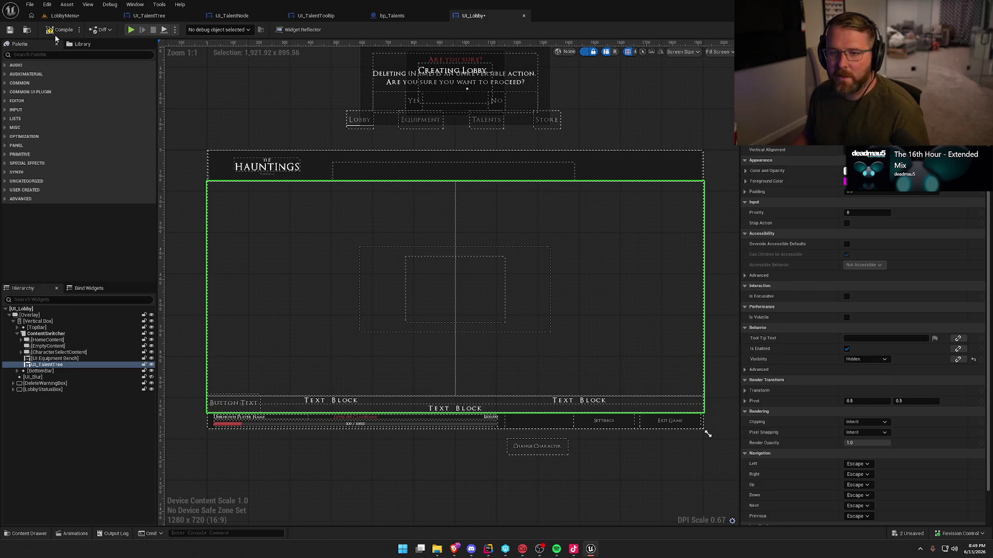
{"action": "left_click", "coordinate": [64, 15]}
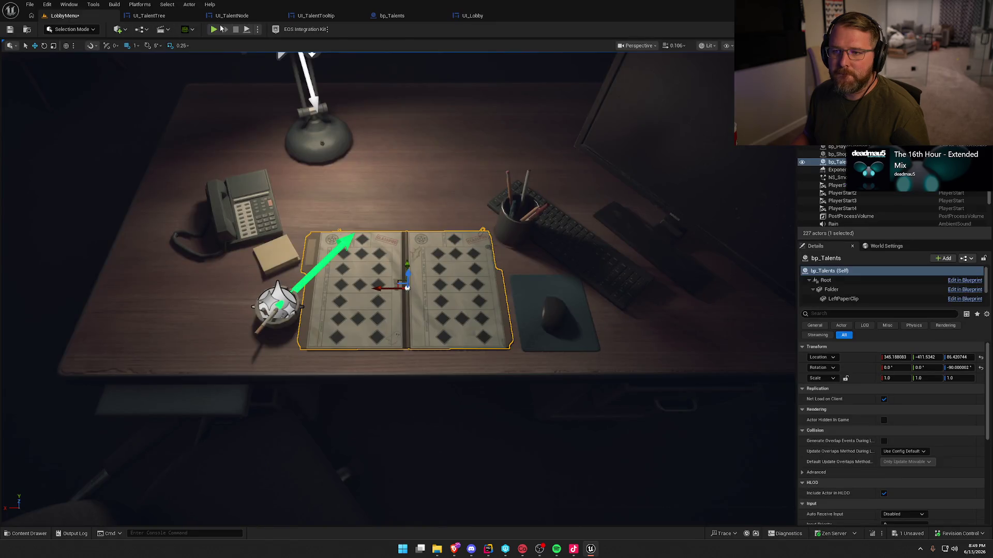
{"action": "left_click", "coordinate": [214, 30]}
{"action": "left_click", "coordinate": [456, 101]}
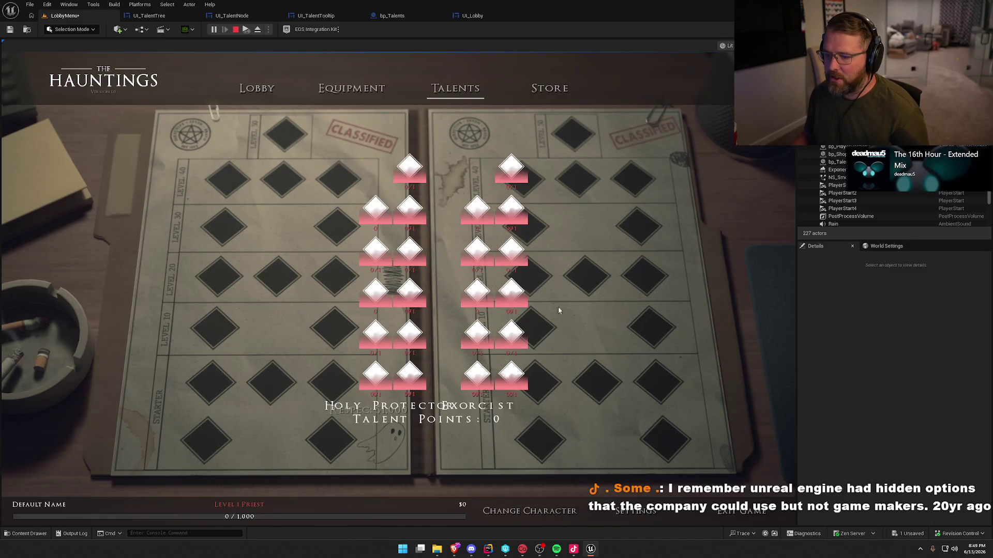
- Check the talent node tooltips over the folder, then stop the play test and reopen UI_Lobby
{"action": "mouse_move", "coordinate": [365, 292]}
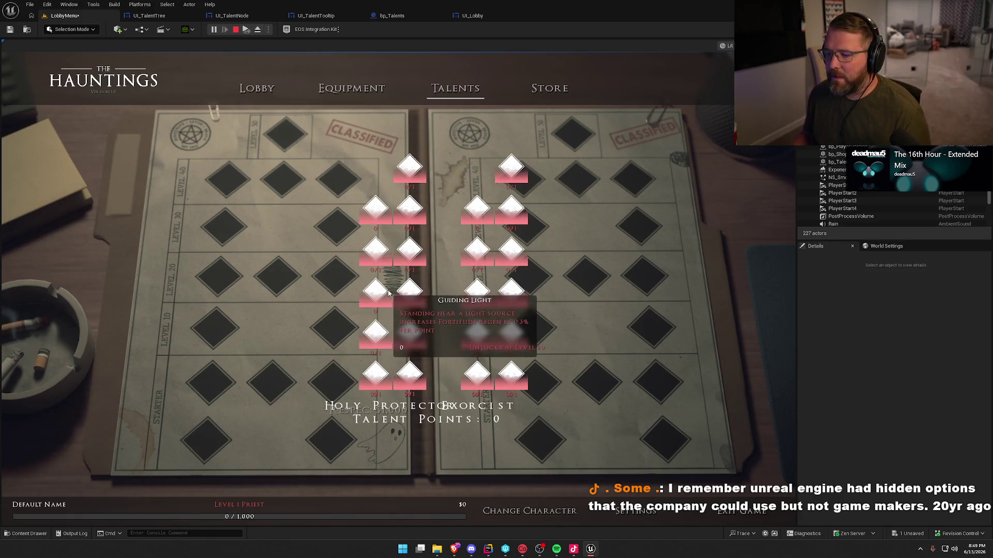
{"action": "mouse_move", "coordinate": [408, 295]}
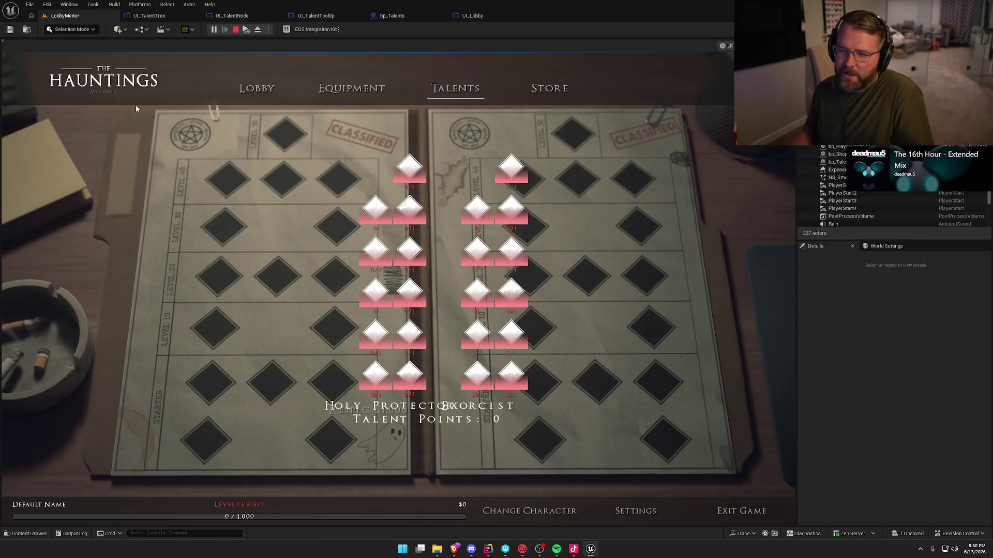
{"action": "key", "text": "Escape"}
{"action": "left_click", "coordinate": [472, 15]}
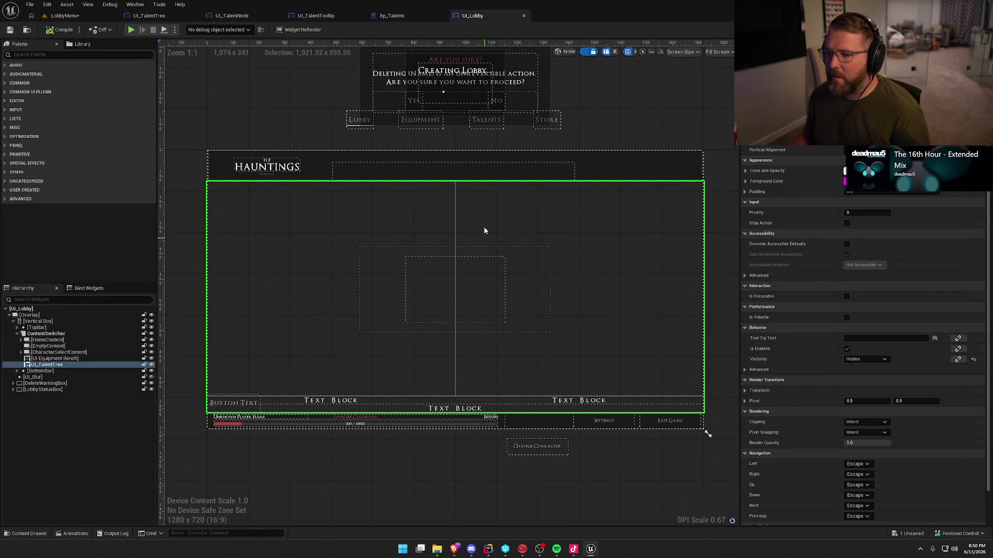
- Set bp_Talents' UI component Draw Size to 1920 x 1080 and compile
{"action": "left_click", "coordinate": [149, 16]}
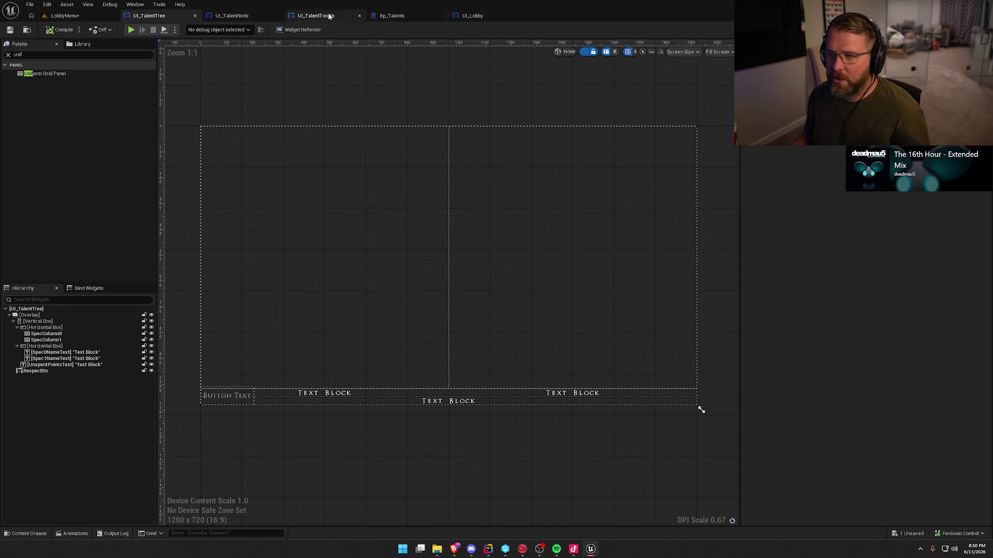
{"action": "left_click", "coordinate": [384, 16]}
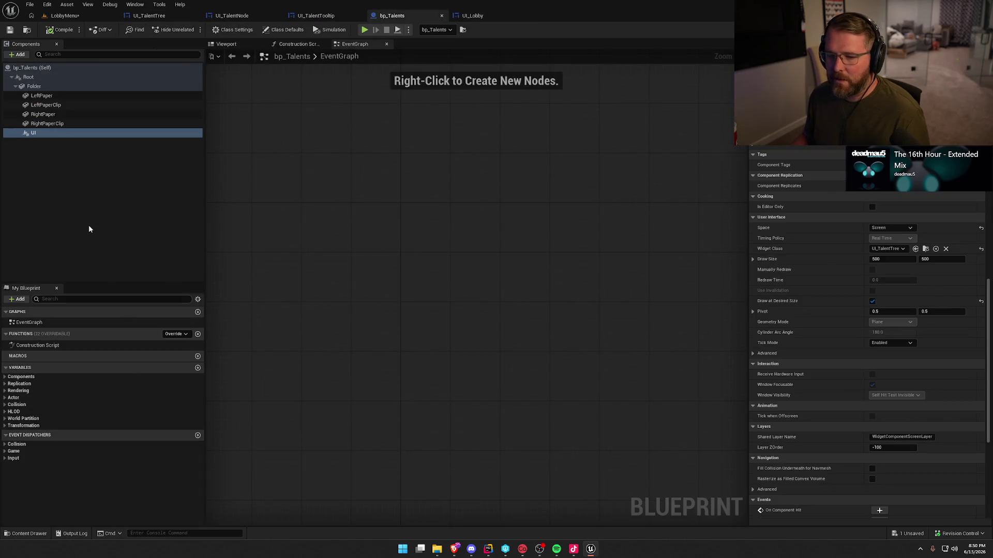
{"action": "left_click", "coordinate": [884, 260]}
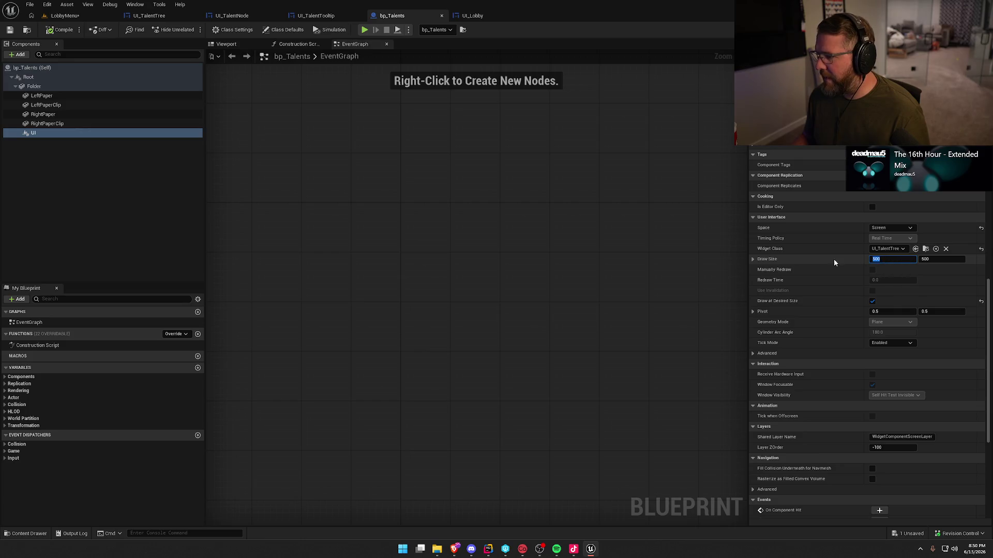
{"action": "type", "text": "1920"}
{"action": "key", "text": "Tab"}
{"action": "type", "text": "18"}
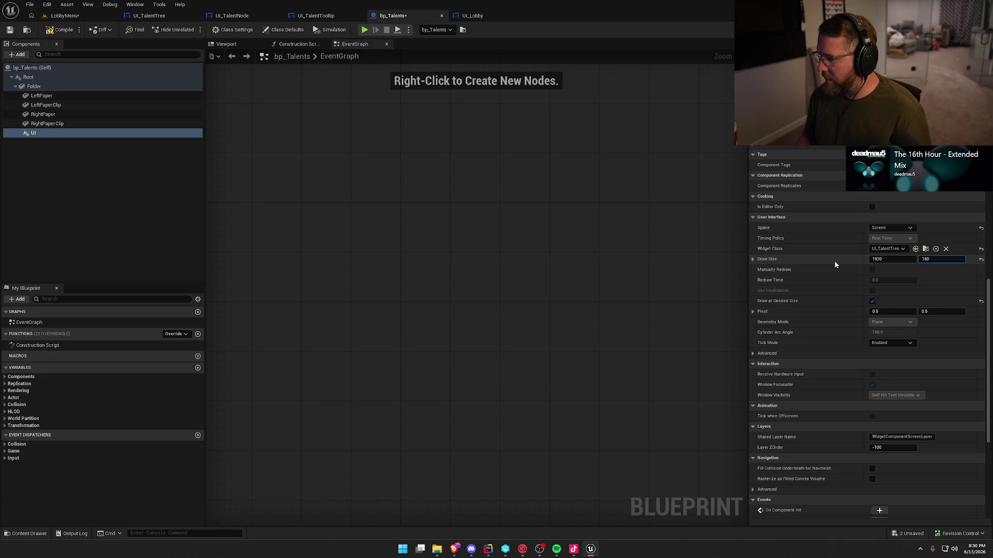
{"action": "key", "text": "Return"}
{"action": "left_click", "coordinate": [60, 29]}
- Play-test the Talents page, then stop and bring bp_Talents back to the front
{"action": "left_click", "coordinate": [63, 16]}
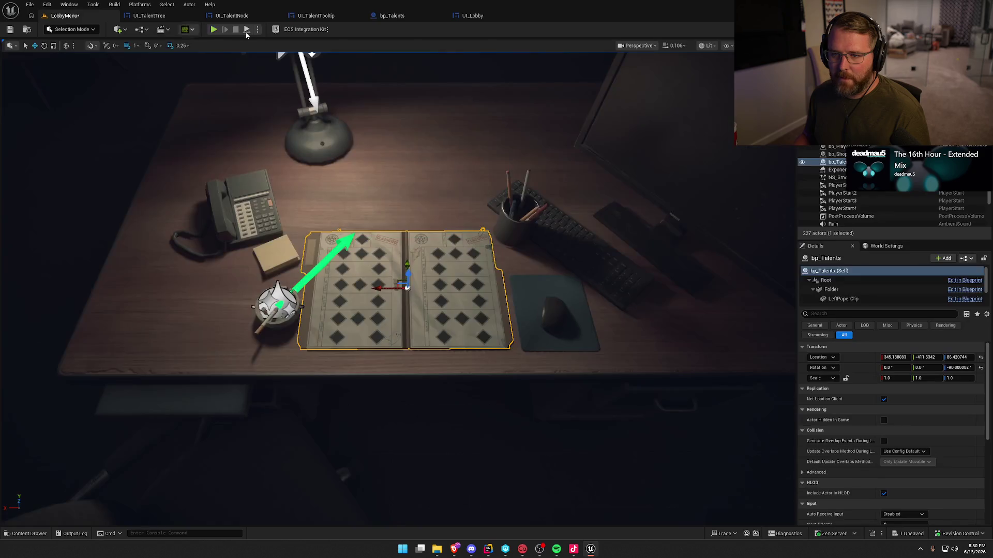
{"action": "left_click", "coordinate": [214, 29]}
{"action": "left_click", "coordinate": [455, 87]}
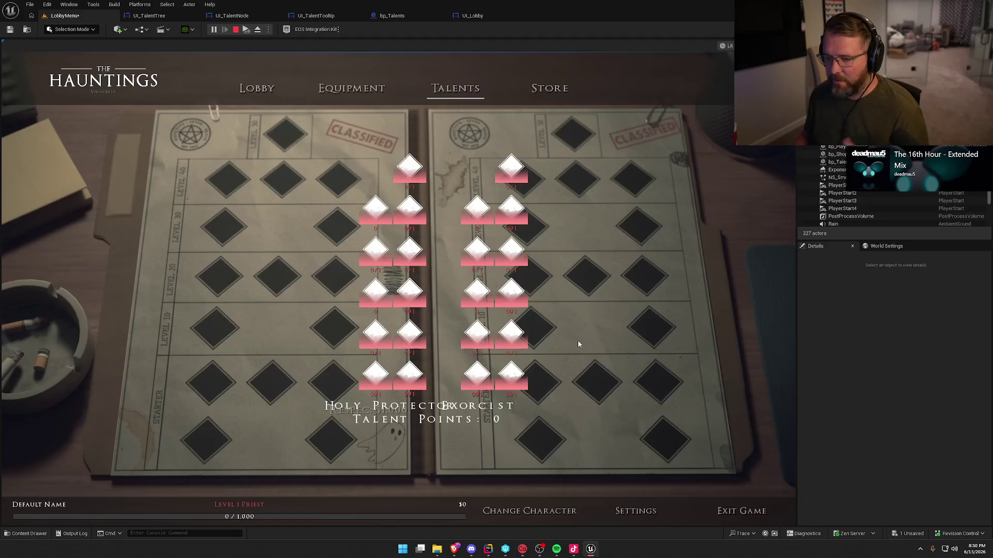
{"action": "key", "text": "Escape"}
{"action": "left_click", "coordinate": [404, 289]}
{"action": "left_click", "coordinate": [392, 16]}
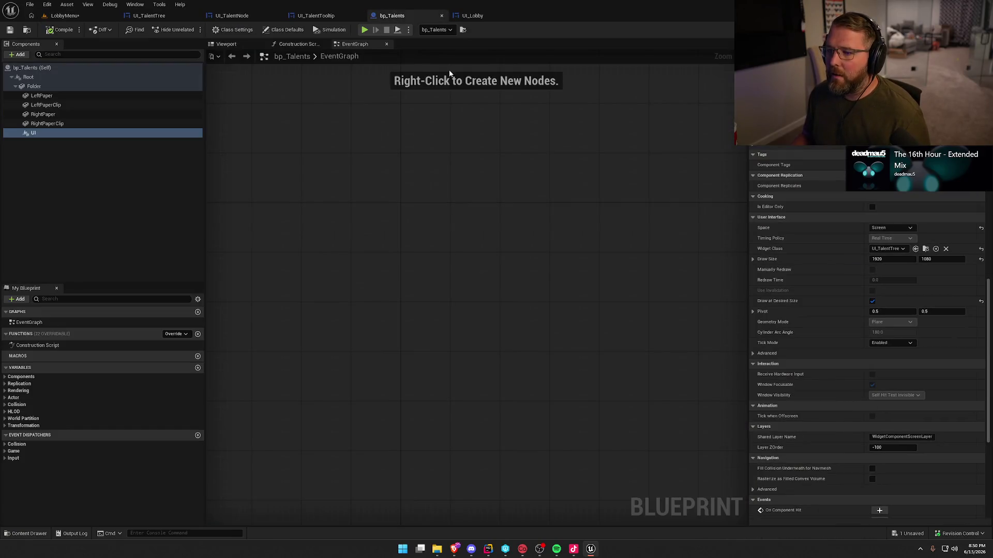
- Switch the UI widget to World space and rotate its plane in the bp_Talents preview
{"action": "left_click", "coordinate": [226, 44]}
{"action": "mouse_move", "coordinate": [439, 215]}
{"action": "left_mouse_down"}
{"action": "mouse_move", "coordinate": [439, 165]}
{"action": "mouse_move", "coordinate": [450, 150]}
{"action": "mouse_move", "coordinate": [548, 262]}
{"action": "left_mouse_up"}
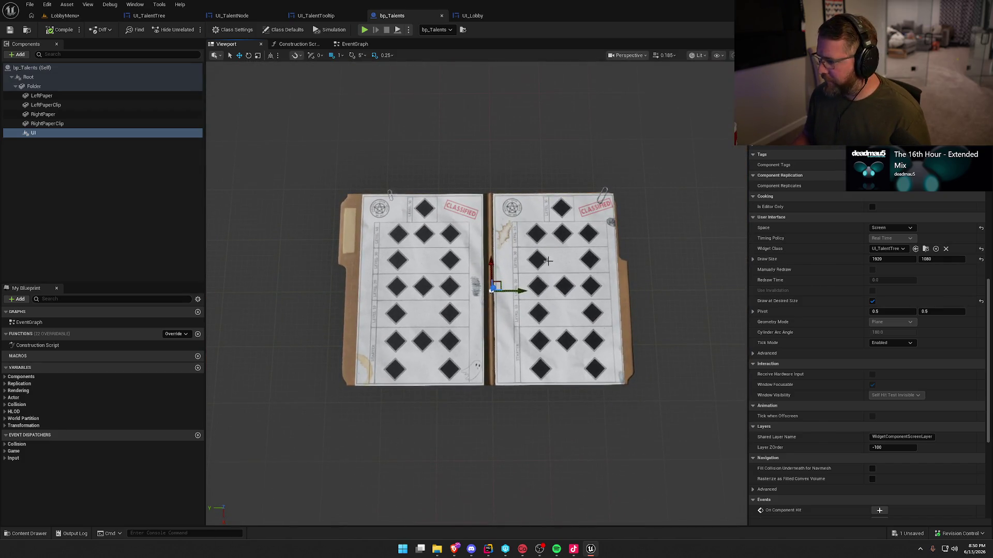
{"action": "left_click", "coordinate": [890, 228]}
{"action": "left_click", "coordinate": [887, 243]}
{"action": "mouse_move", "coordinate": [465, 311]}
{"action": "left_mouse_down"}
{"action": "mouse_move", "coordinate": [496, 290]}
{"action": "mouse_move", "coordinate": [517, 295]}
{"action": "mouse_move", "coordinate": [481, 258]}
{"action": "left_mouse_up"}
{"action": "left_click_drag", "start_coordinate": [470, 384], "coordinate": [540, 359]}
{"action": "left_click_drag", "start_coordinate": [495, 344], "coordinate": [519, 332]}
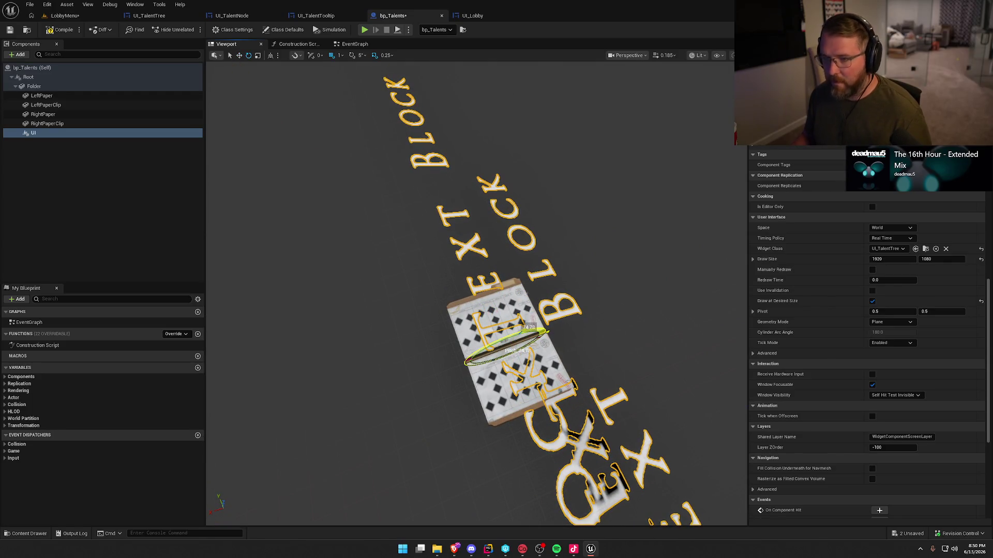
{"action": "key", "text": "ctrl+z"}
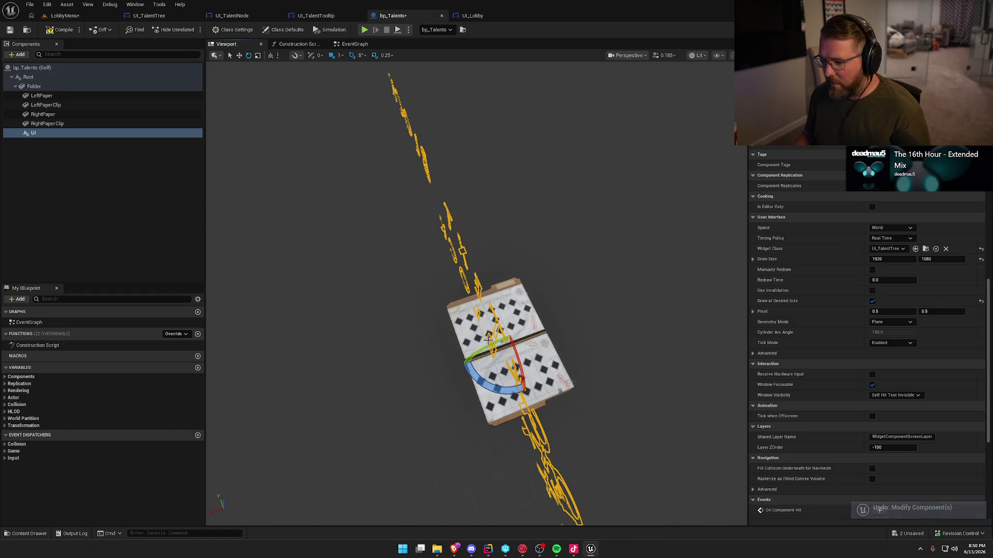
{"action": "key", "text": "ctrl+y"}
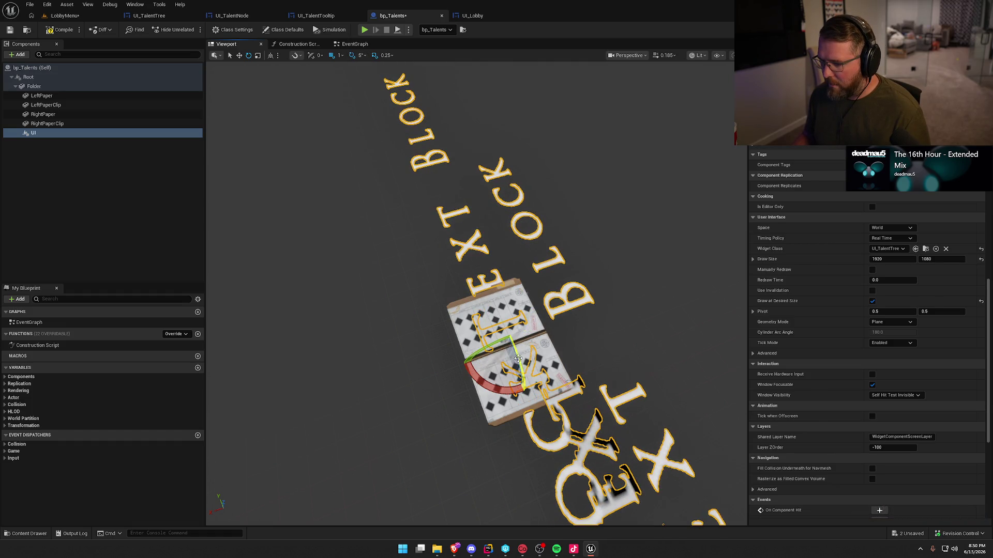
{"action": "mouse_move", "coordinate": [510, 389]}
{"action": "left_mouse_down"}
{"action": "mouse_move", "coordinate": [540, 321]}
{"action": "mouse_move", "coordinate": [547, 331]}
{"action": "left_mouse_up"}
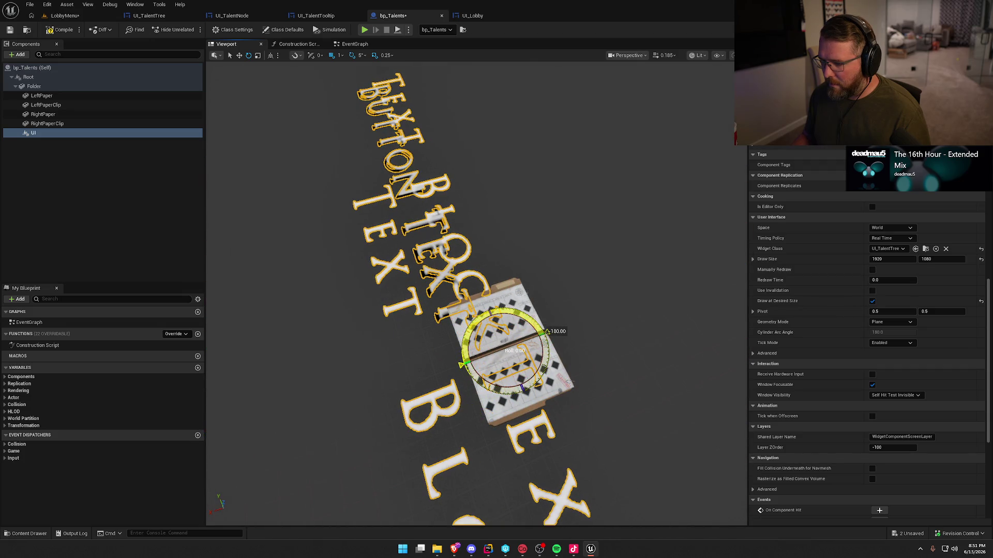
{"action": "left_click", "coordinate": [605, 434]}
- Toggle the UI component's Draw at Desired Size off and on and reset its draw size
{"action": "left_click", "coordinate": [540, 334]}
{"action": "left_click", "coordinate": [872, 301]}
{"action": "left_click", "coordinate": [873, 302]}
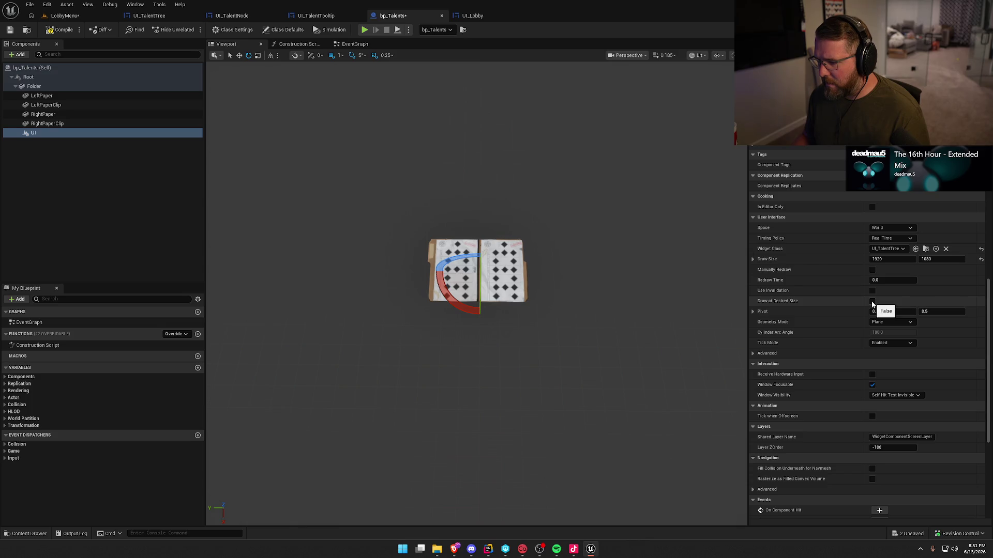
{"action": "left_click", "coordinate": [873, 302]}
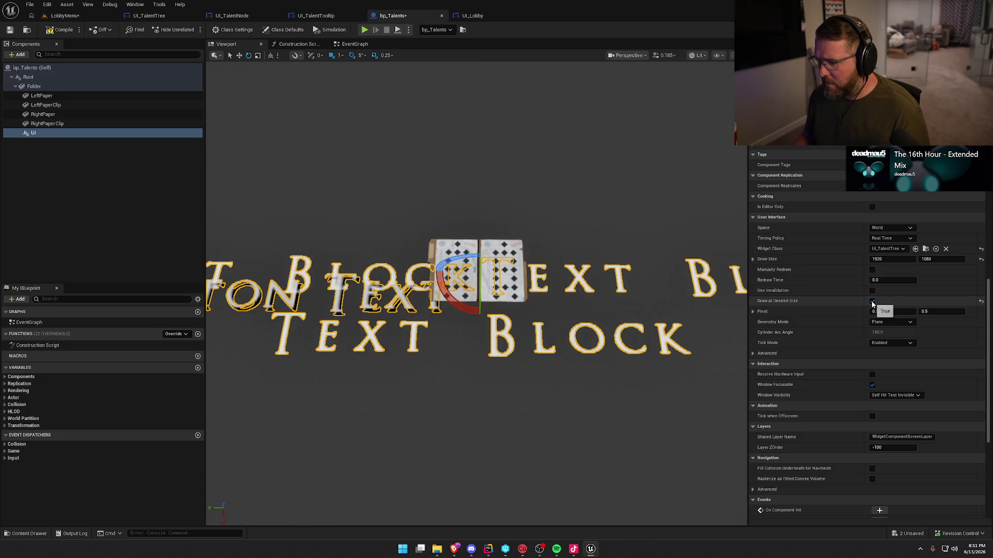
{"action": "left_click", "coordinate": [981, 260]}
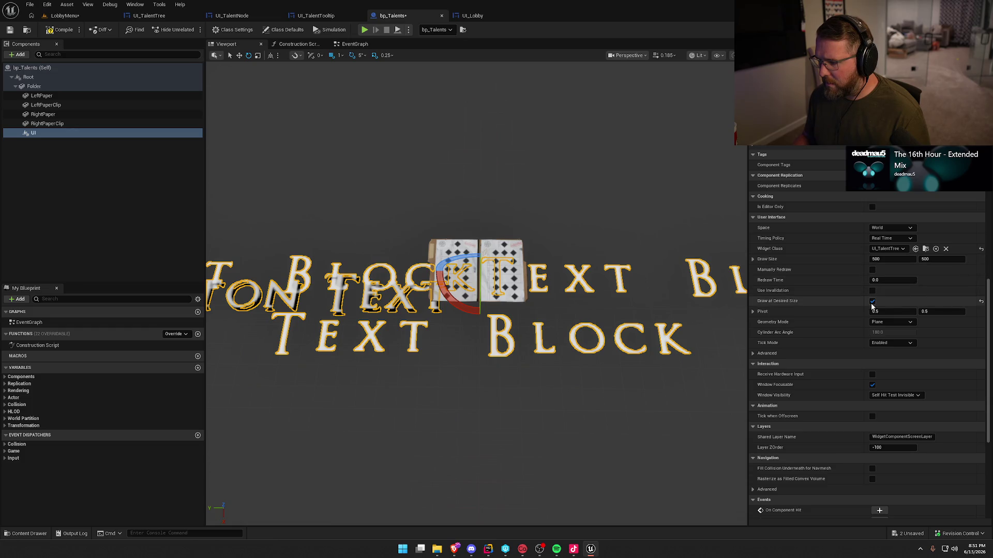
- Set the UI component to Screen space with a 2000 x 2000 draw size and compile
{"action": "left_click", "coordinate": [891, 228]}
{"action": "left_click", "coordinate": [884, 243]}
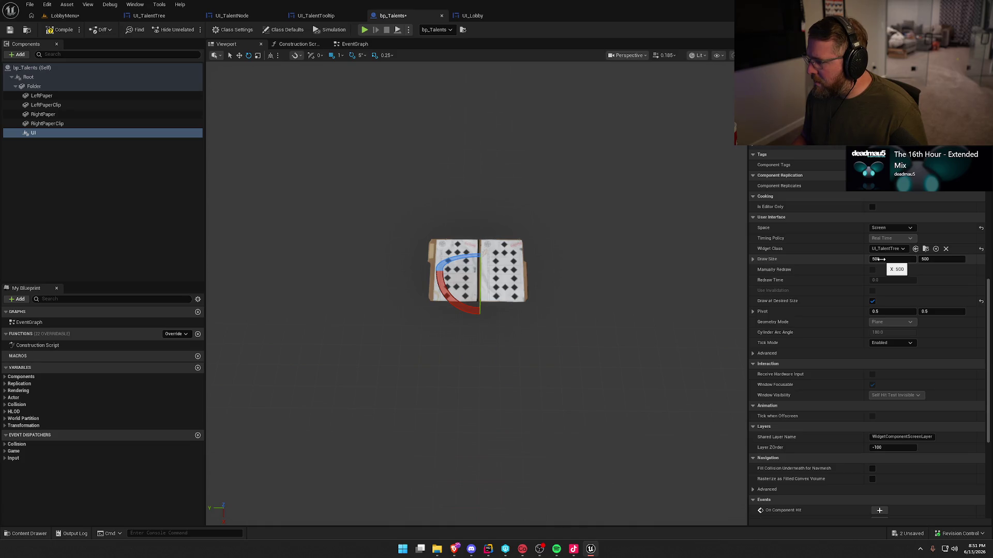
{"action": "left_click", "coordinate": [879, 259]}
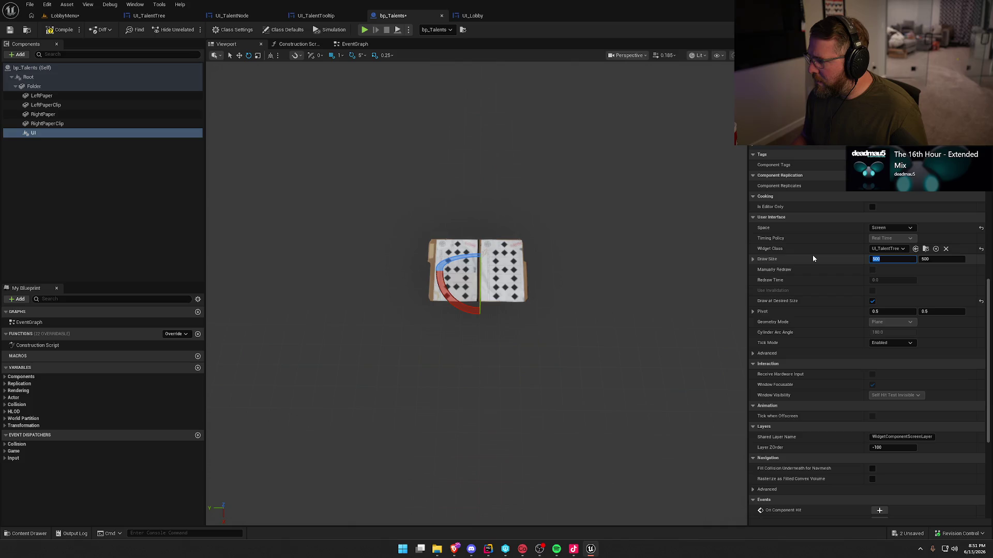
{"action": "type", "text": "2000"}
{"action": "key", "text": "Tab"}
{"action": "type", "text": "2000"}
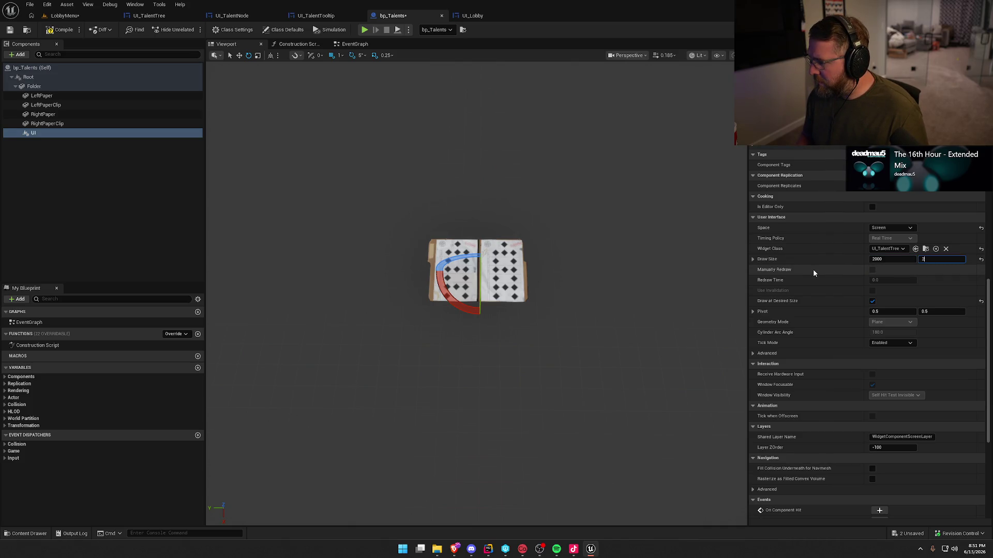
{"action": "left_click", "coordinate": [49, 31]}
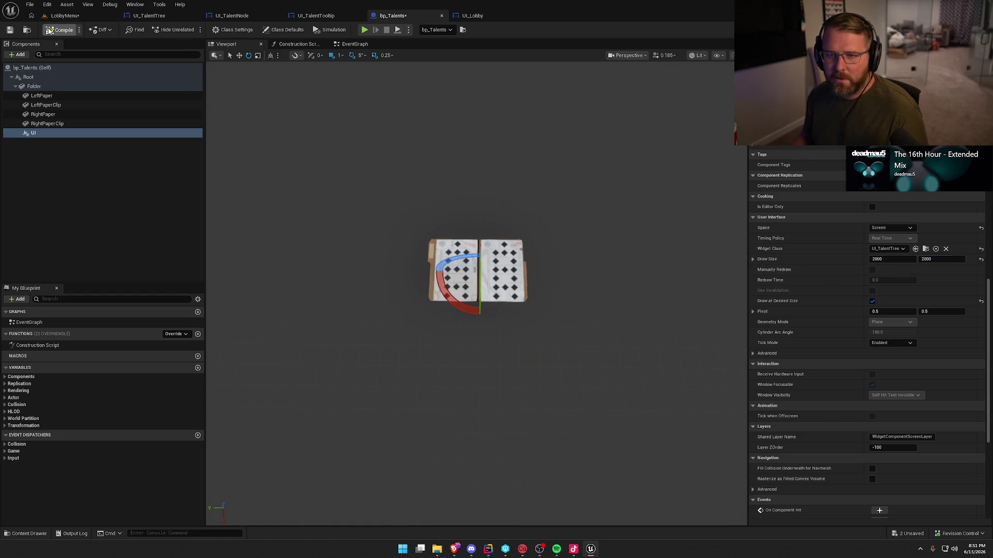
{"action": "left_click", "coordinate": [72, 18]}
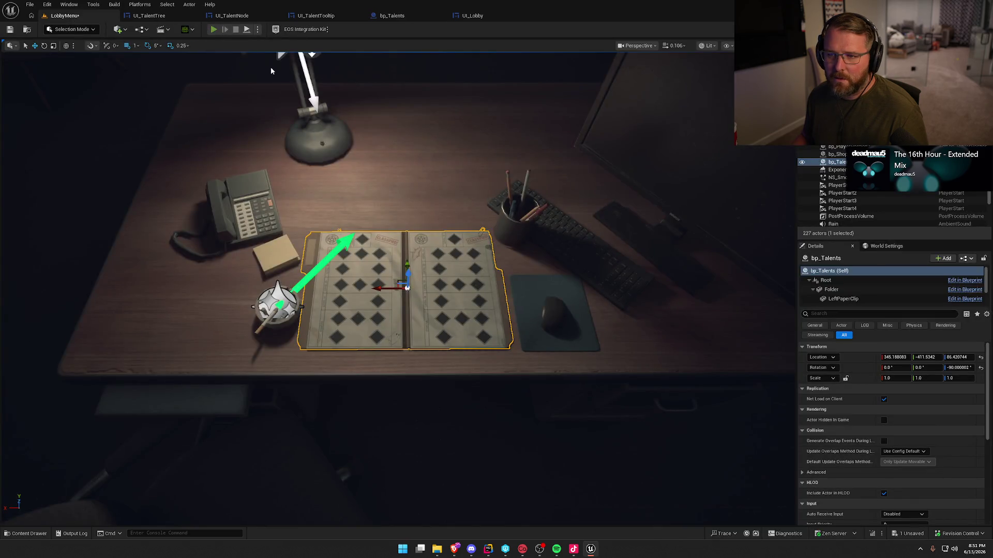
- Play the lobby, check the Talents tree and Soothing Aura tooltip, then open UI_TalentNode
{"action": "left_click", "coordinate": [213, 30]}
{"action": "left_click", "coordinate": [448, 92]}
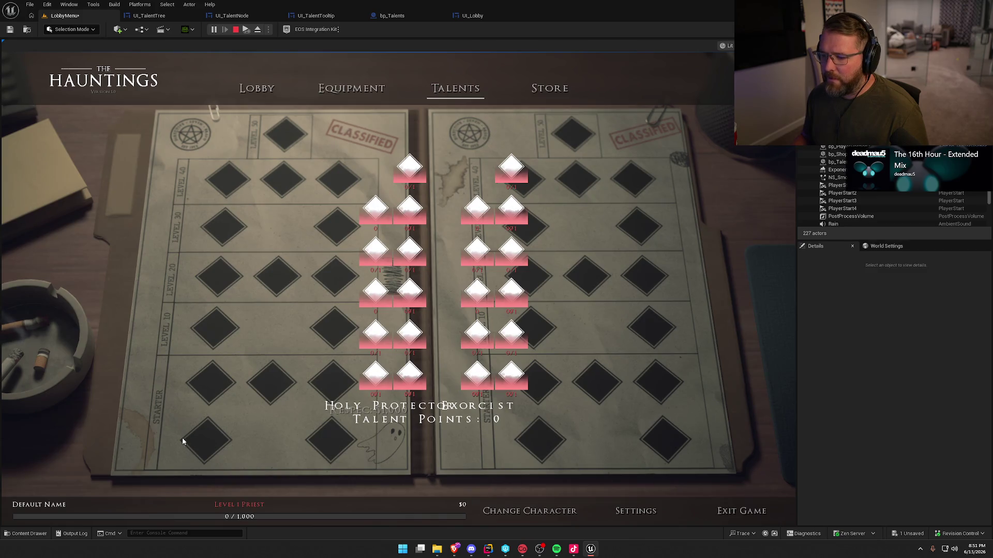
{"action": "mouse_move", "coordinate": [418, 293]}
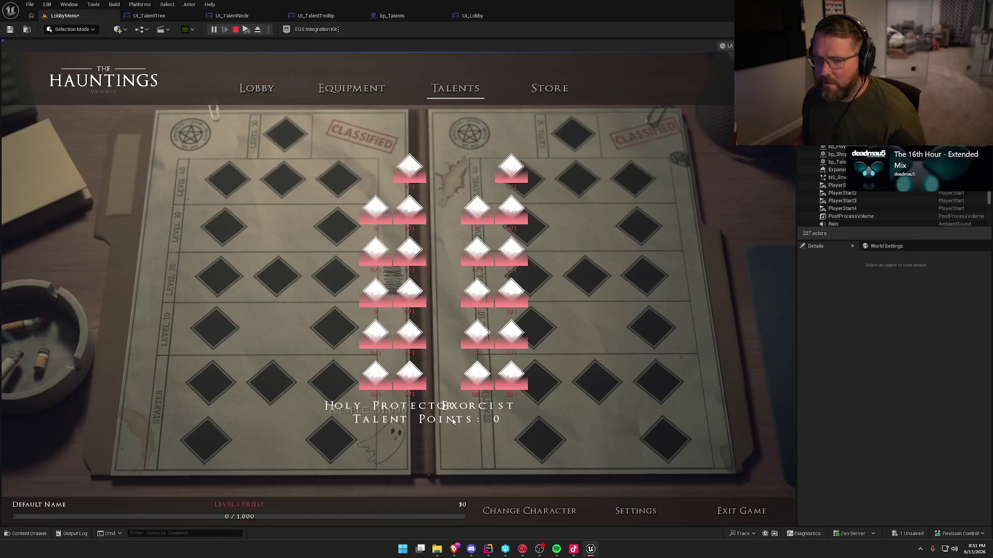
{"action": "key", "text": "Escape"}
{"action": "left_click", "coordinate": [224, 16]}
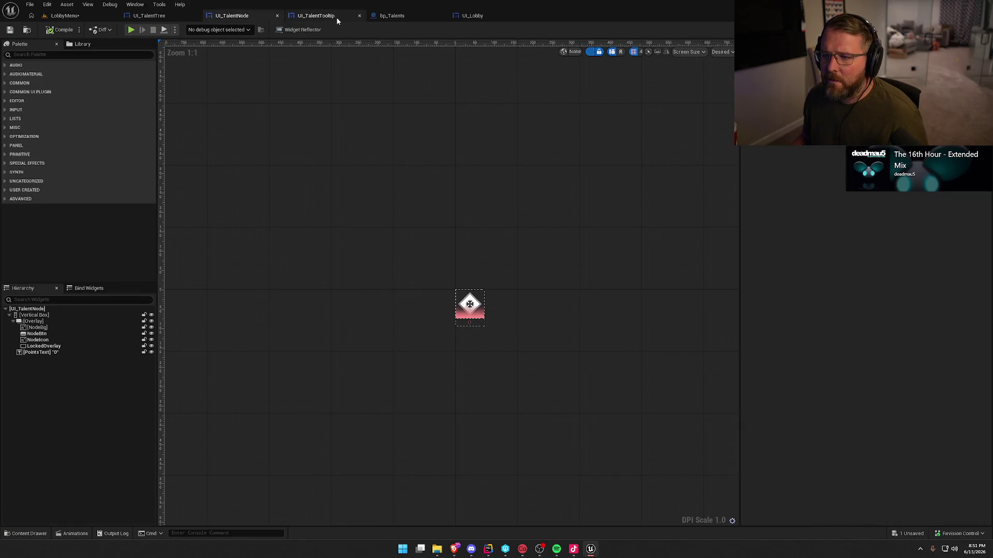
- In UI_TalentTree, wrap the Overlay with a Size Box, adjust the Size Box, and compile
{"action": "left_click", "coordinate": [143, 17]}
{"action": "left_click", "coordinate": [45, 316]}
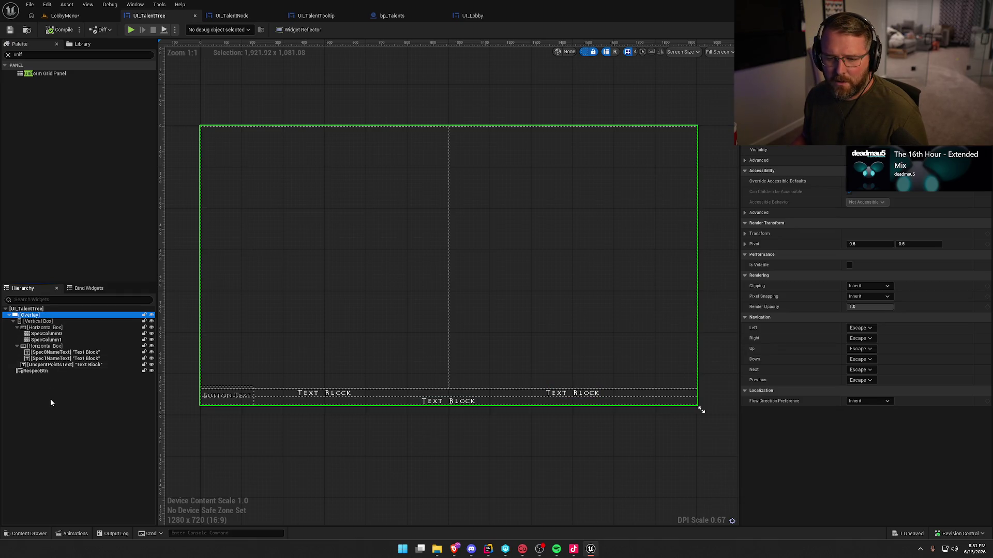
{"action": "right_click", "coordinate": [29, 316]}
{"action": "mouse_move", "coordinate": [62, 401]}
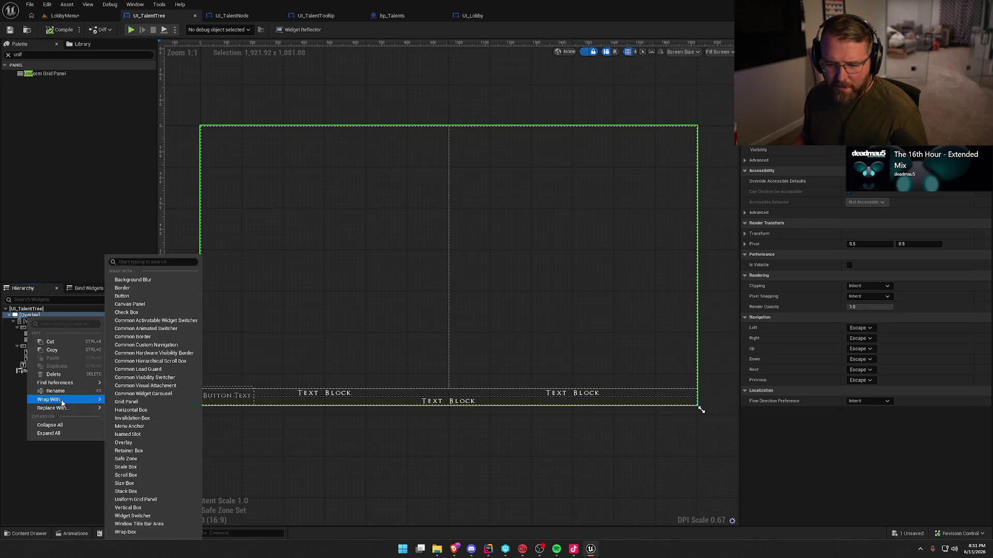
{"action": "left_click", "coordinate": [161, 484]}
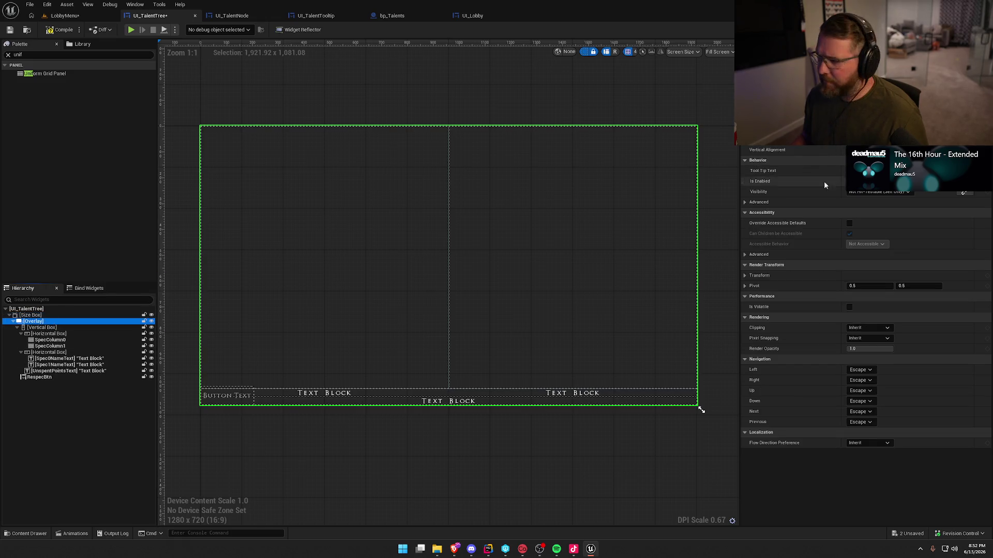
{"action": "left_click", "coordinate": [40, 316]}
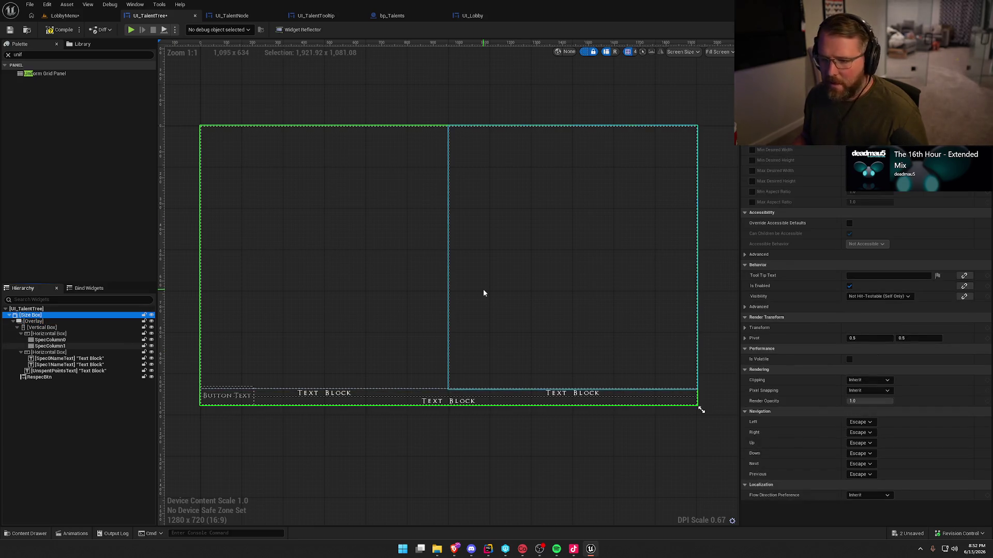
{"action": "left_click", "coordinate": [702, 410]}
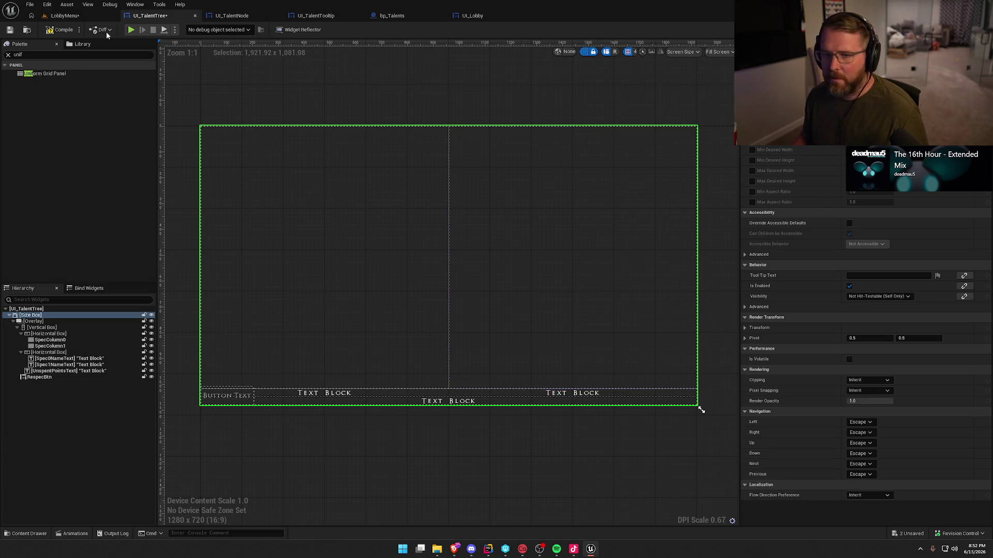
{"action": "left_click", "coordinate": [61, 29]}
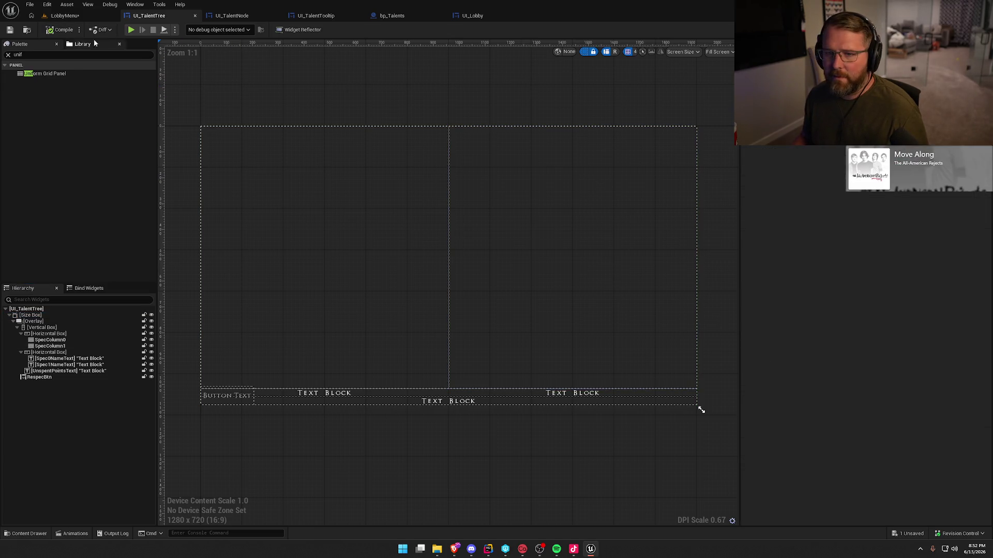
- Play the LobbyMenu level and inspect talent nodes overflowing the folder on the Talents page
{"action": "left_click", "coordinate": [63, 15]}
{"action": "left_click", "coordinate": [212, 29]}
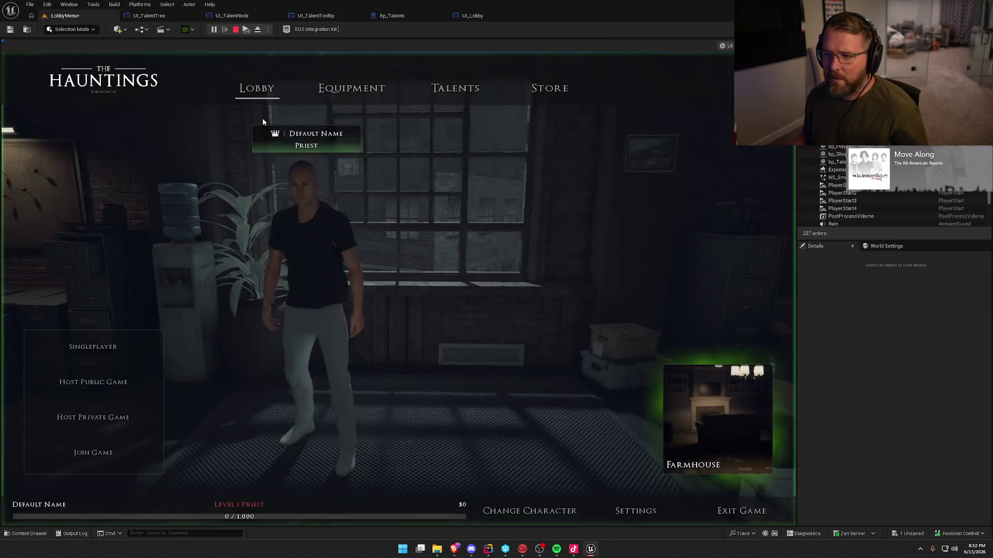
{"action": "left_click", "coordinate": [455, 88]}
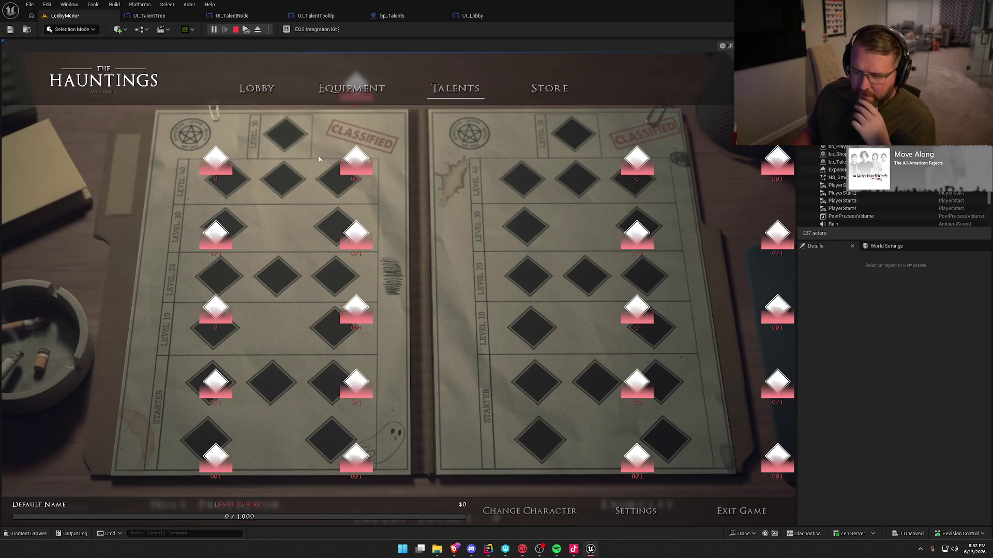
{"action": "mouse_move", "coordinate": [357, 169]}
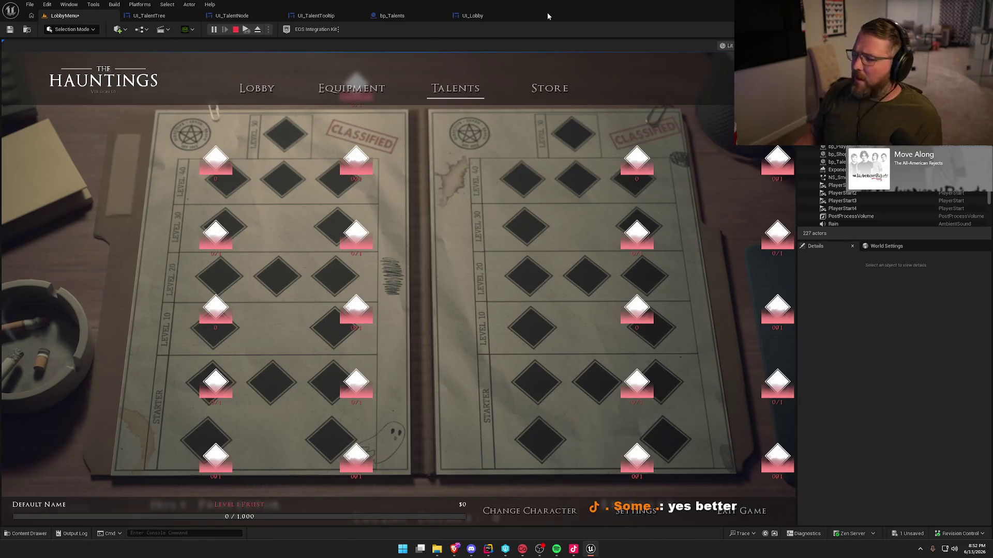
{"action": "left_click", "coordinate": [236, 29]}
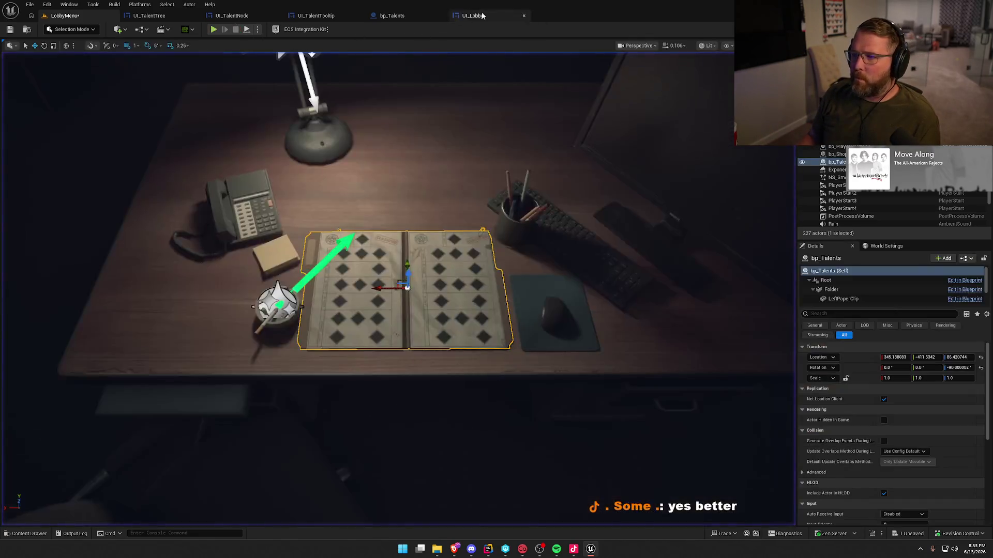
- Close the UI_Lobby widget tab and save the bp_Talents blueprint
{"action": "left_click", "coordinate": [476, 15]}
{"action": "left_click", "coordinate": [62, 16]}
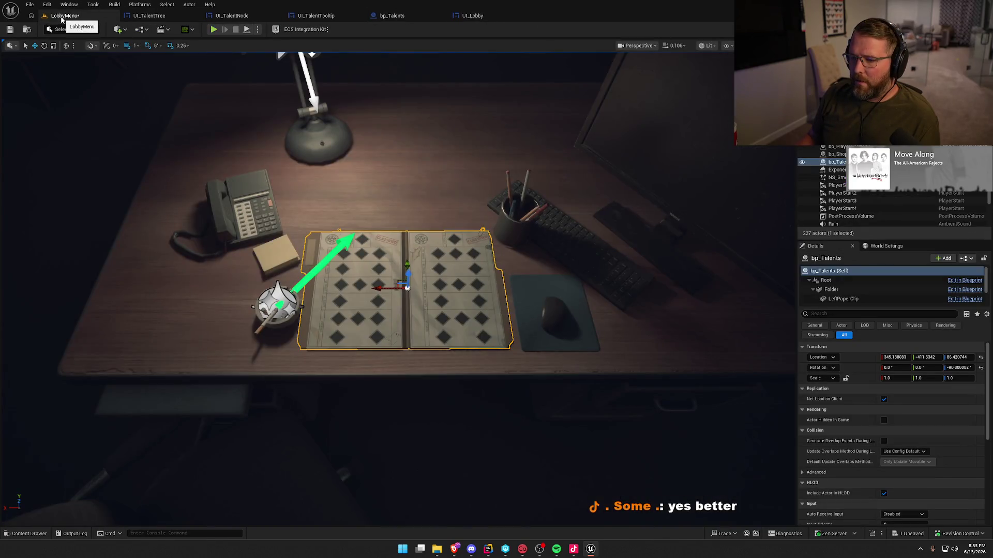
{"action": "left_click", "coordinate": [473, 16]}
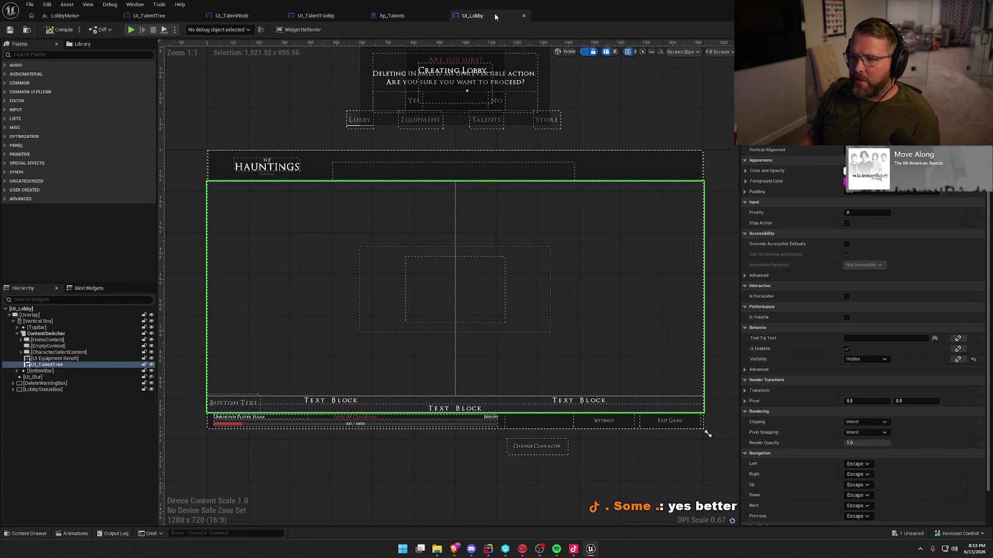
{"action": "middle_click", "coordinate": [497, 17]}
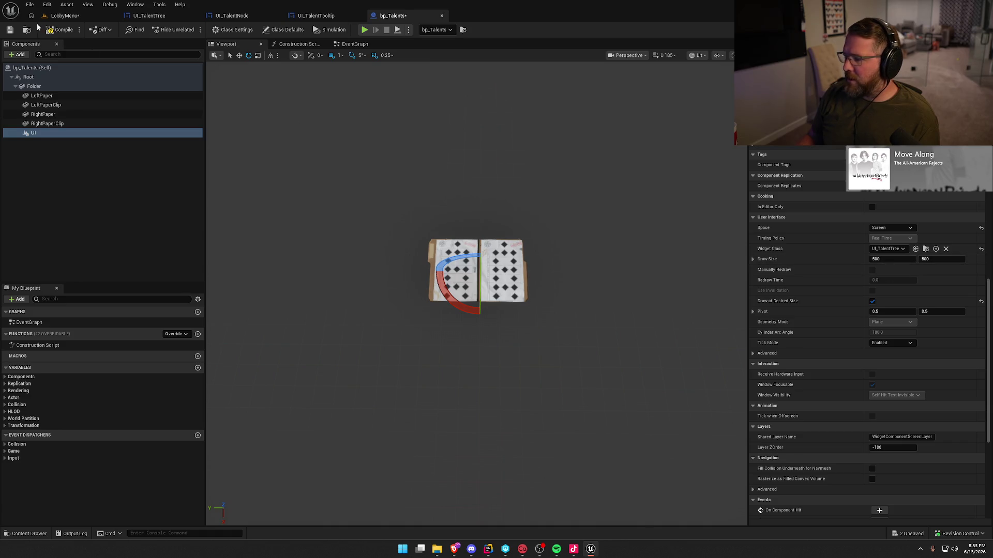
{"action": "left_click", "coordinate": [61, 30]}
- Play-test the lobby's Talents page again, then go back to the UI_TalentTree designer
{"action": "left_click", "coordinate": [65, 16]}
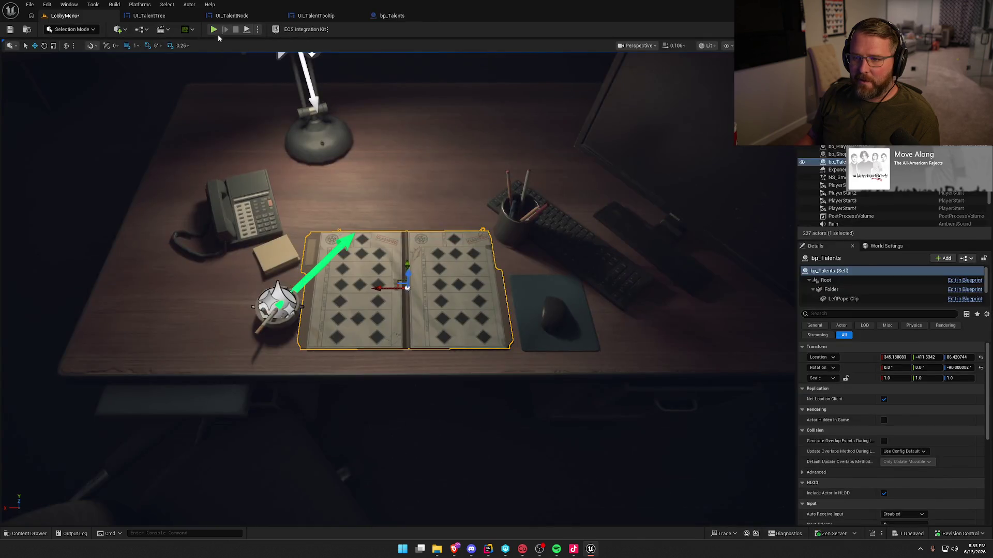
{"action": "left_click", "coordinate": [214, 29]}
{"action": "left_click", "coordinate": [473, 96]}
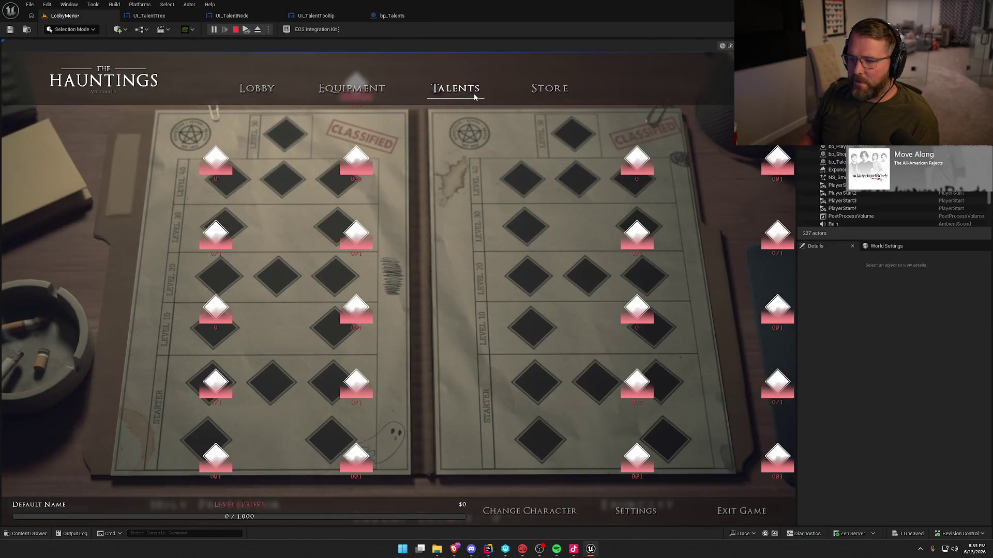
{"action": "key", "text": "Escape"}
{"action": "left_click", "coordinate": [171, 19]}
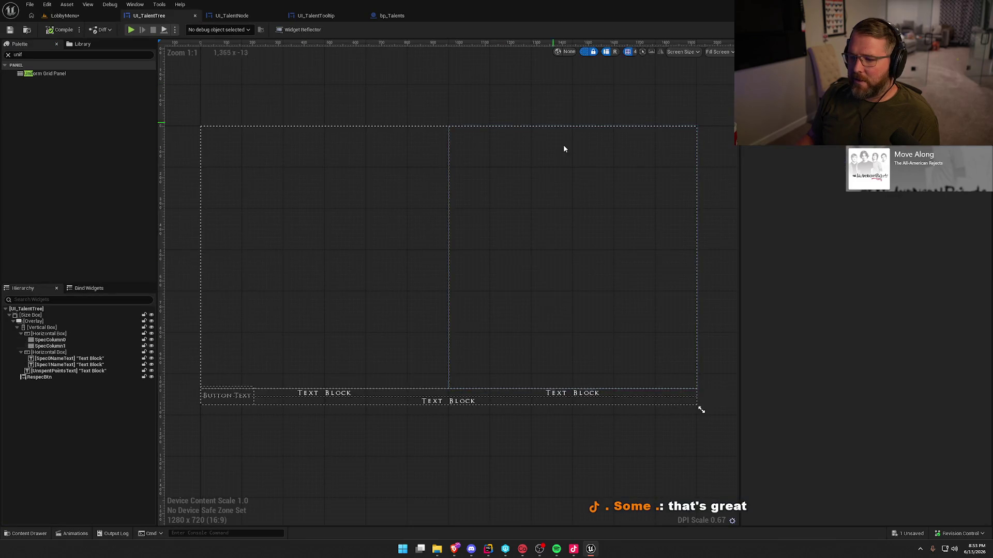
- Adjust the Size Box, then play the lobby and view the Talents tree's Sacred Presence tooltip
{"action": "left_click", "coordinate": [688, 243]}
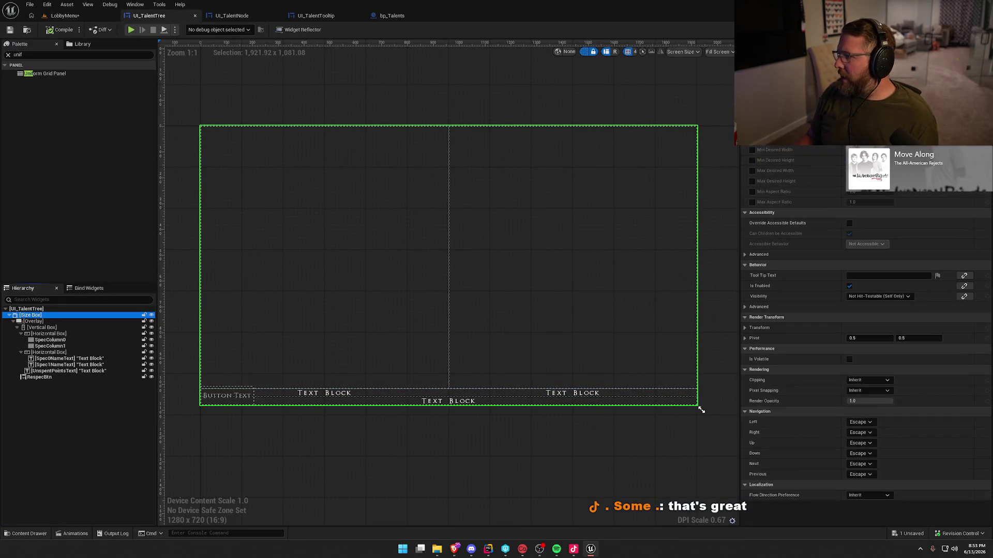
{"action": "left_click", "coordinate": [701, 410]}
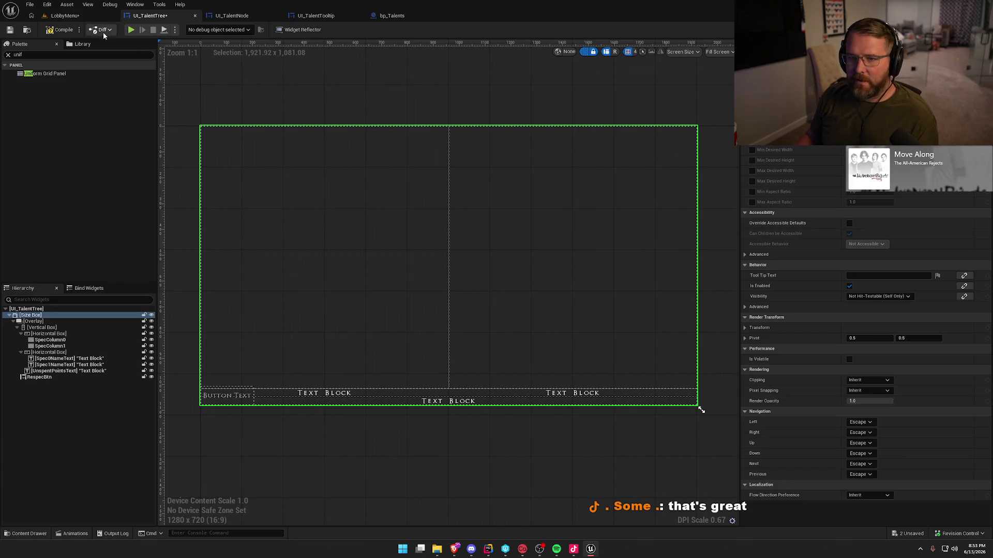
{"action": "left_click", "coordinate": [65, 16]}
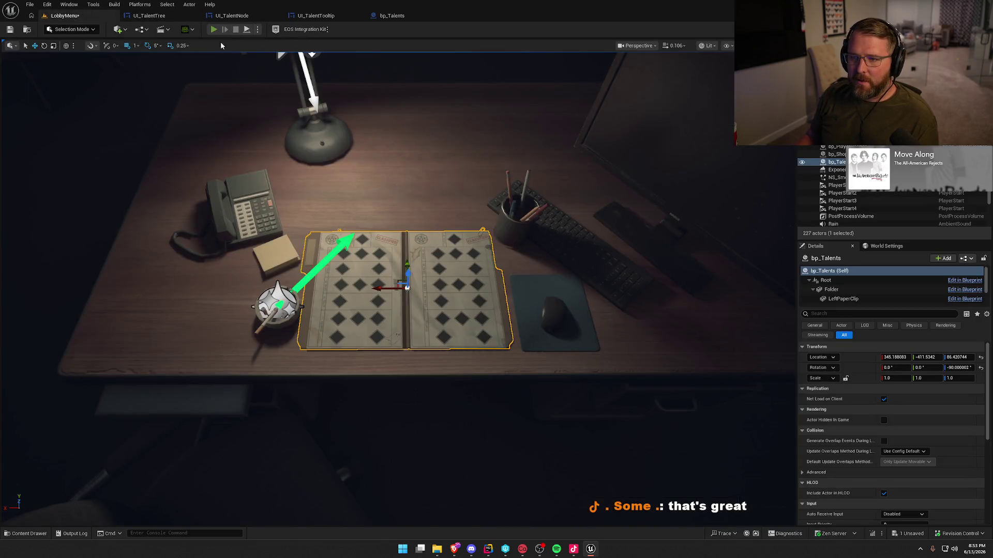
{"action": "left_click", "coordinate": [214, 28]}
{"action": "left_click", "coordinate": [455, 88]}
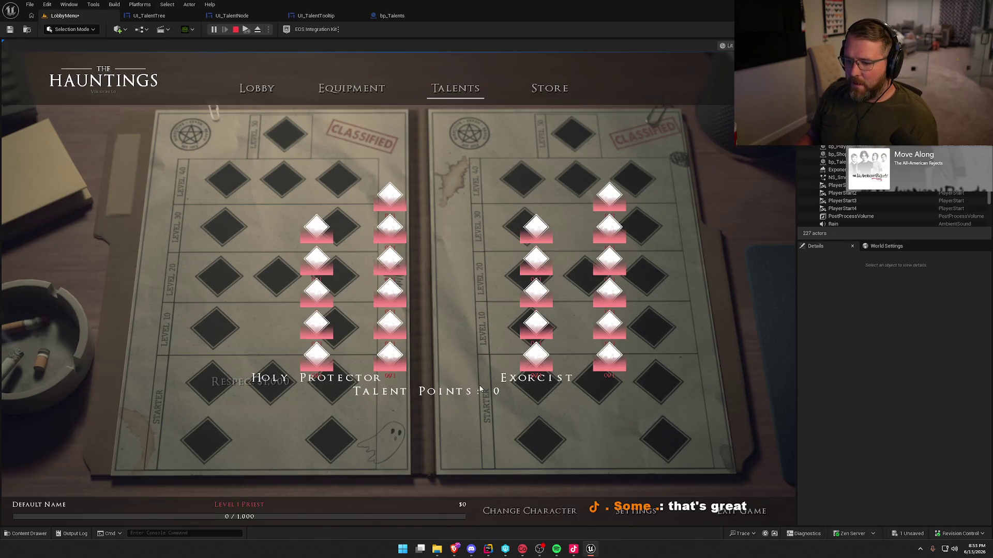
{"action": "key", "text": "Escape"}
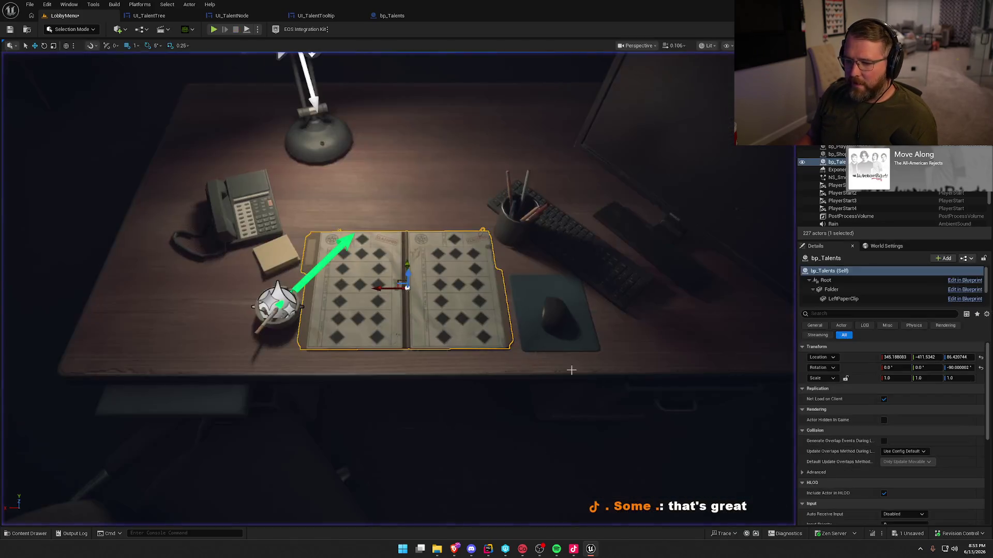
- Play-test the LobbyMenu level with Alt+P and check the Talents page
{"action": "left_click", "coordinate": [149, 15]}
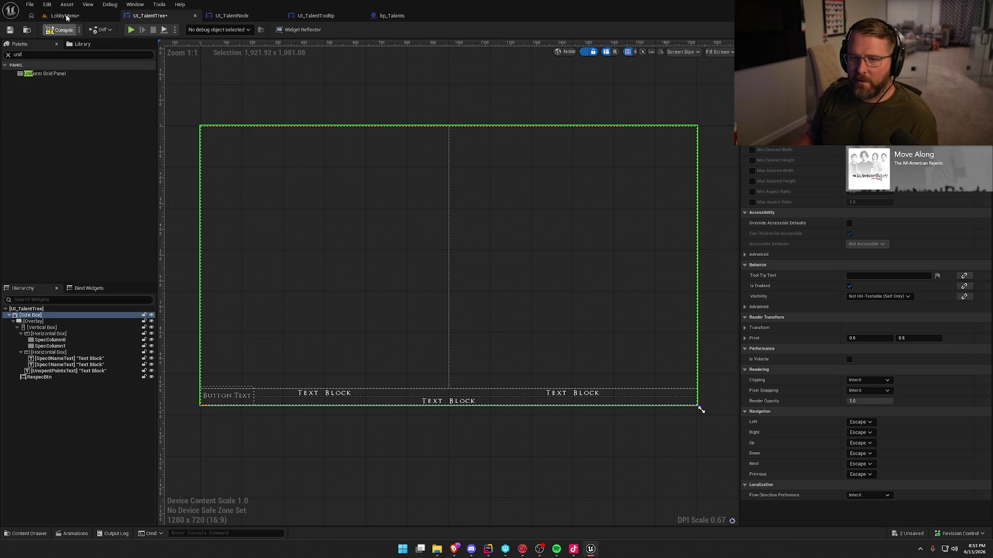
{"action": "left_click", "coordinate": [65, 16]}
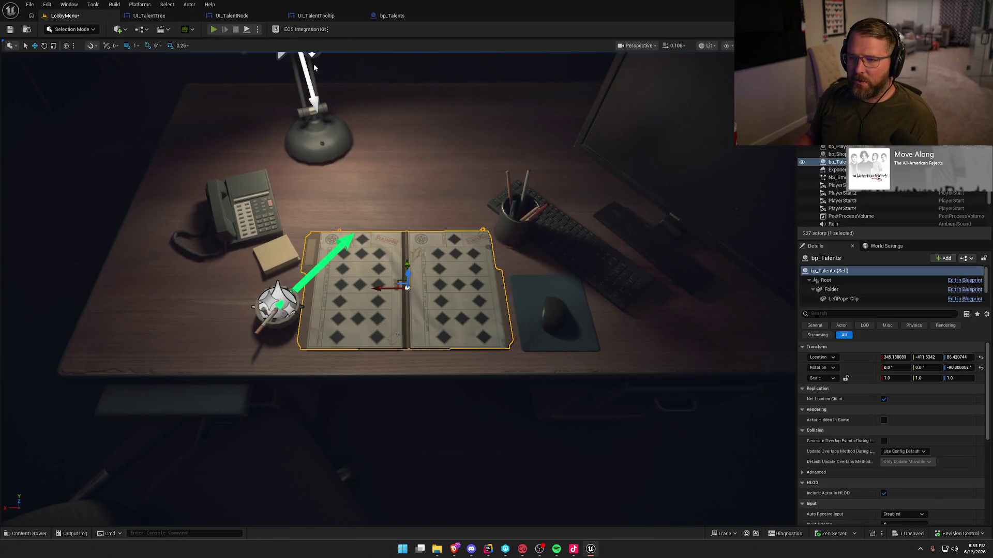
{"action": "key", "text": "alt+p"}
{"action": "left_click", "coordinate": [454, 88]}
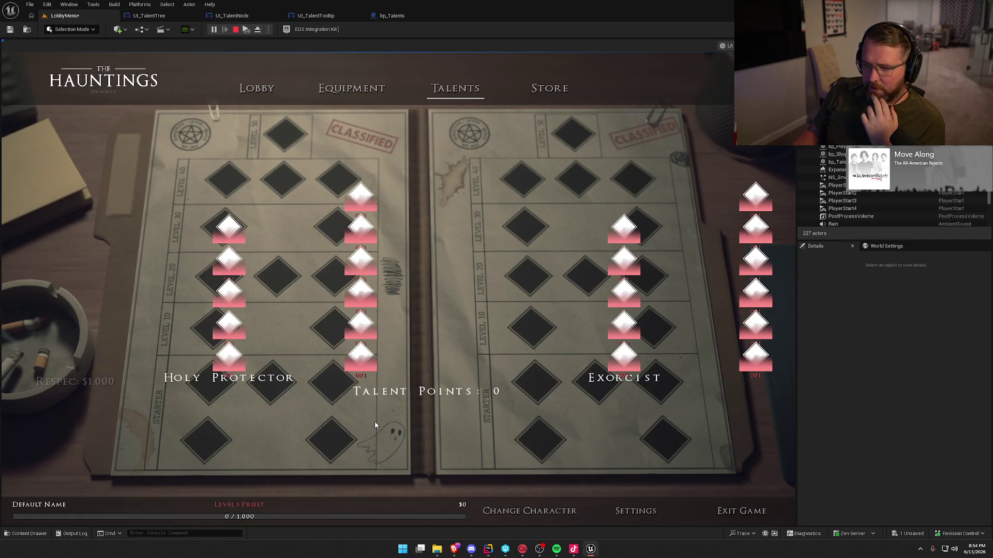
{"action": "key", "text": "Escape"}
- In UI_TalentTree's Hierarchy, wrap the Overlay with a new Border
{"action": "left_click", "coordinate": [377, 283]}
{"action": "left_click", "coordinate": [149, 16]}
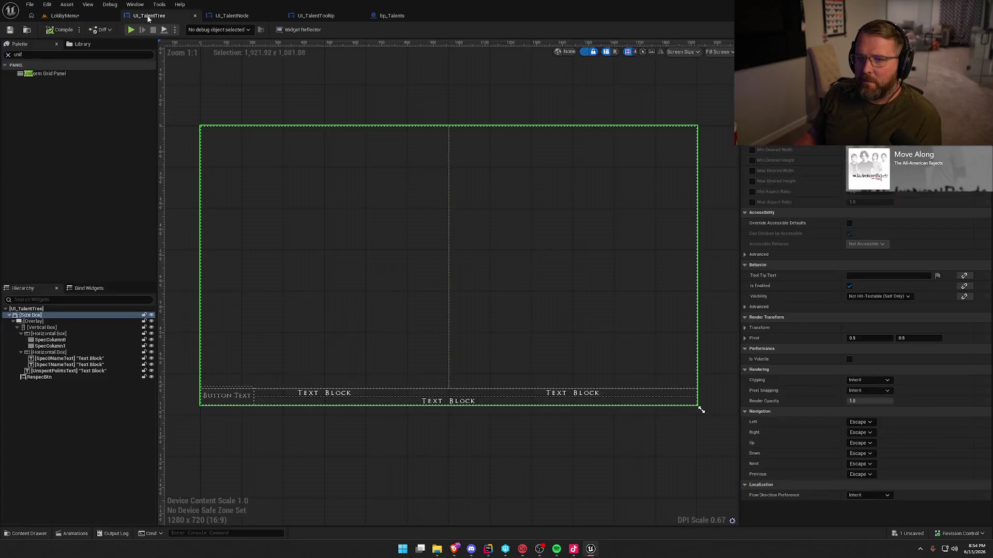
{"action": "double_click", "coordinate": [29, 322]}
{"action": "right_click", "coordinate": [34, 323]}
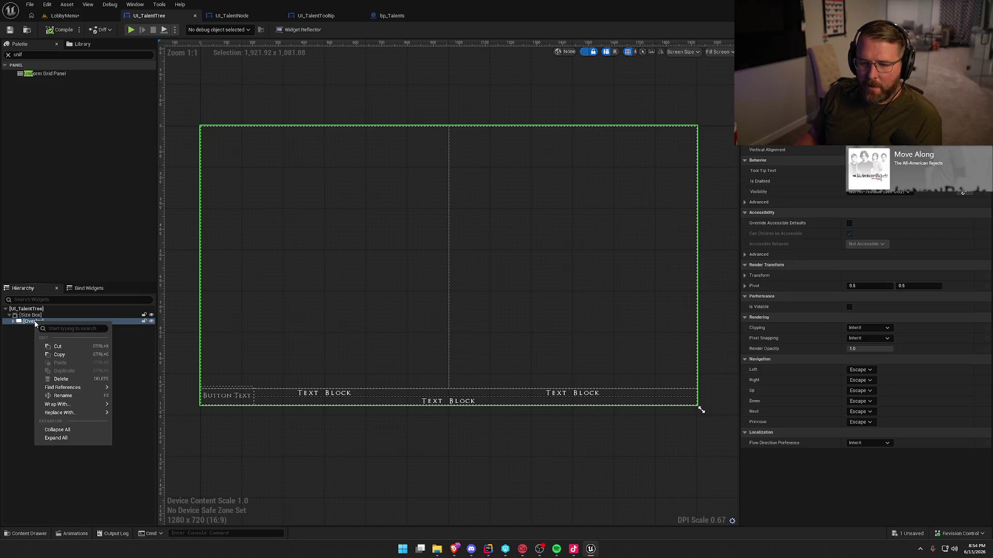
{"action": "mouse_move", "coordinate": [60, 412]}
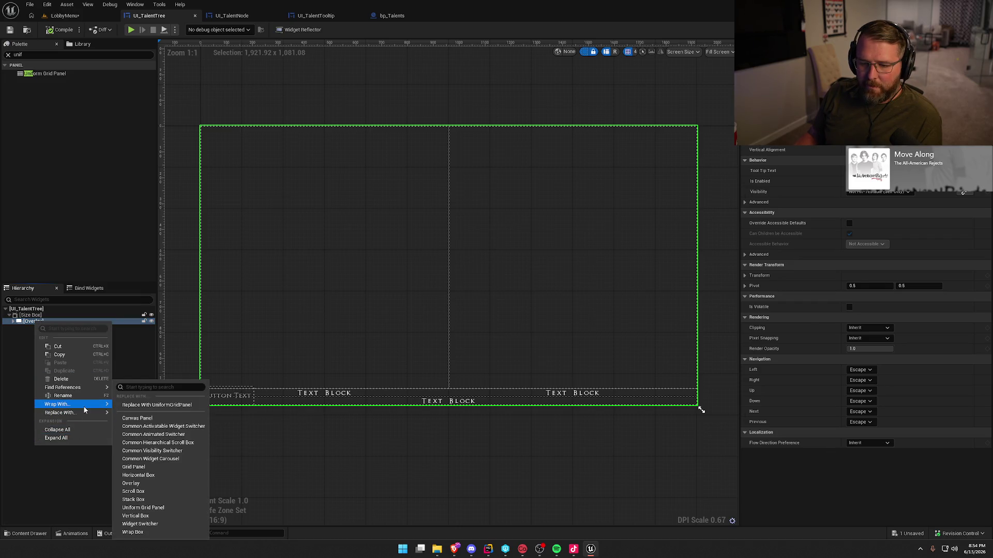
{"action": "left_click", "coordinate": [152, 288]}
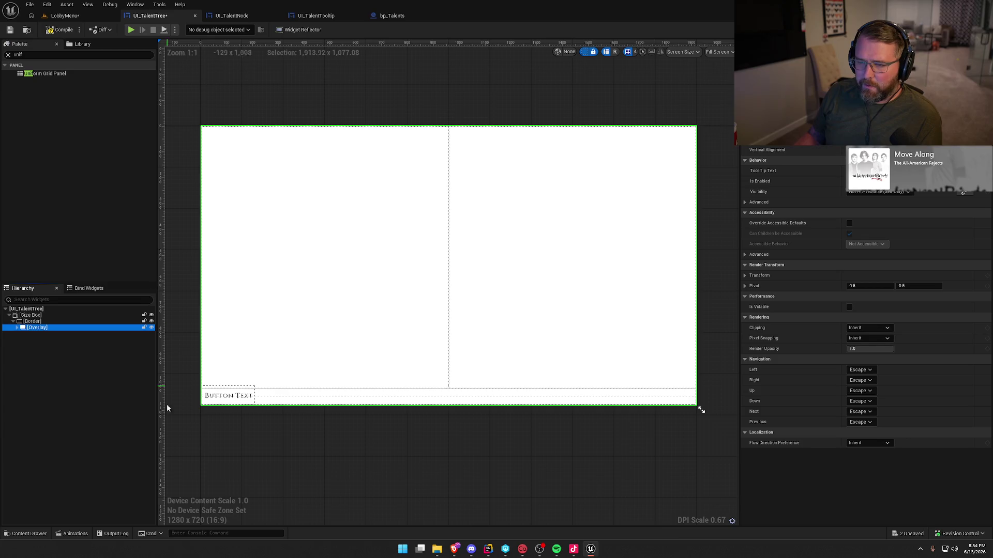
- Set the Border's Brush Color to pure red (FF0000FF) and compile the widget
{"action": "left_click", "coordinate": [32, 322]}
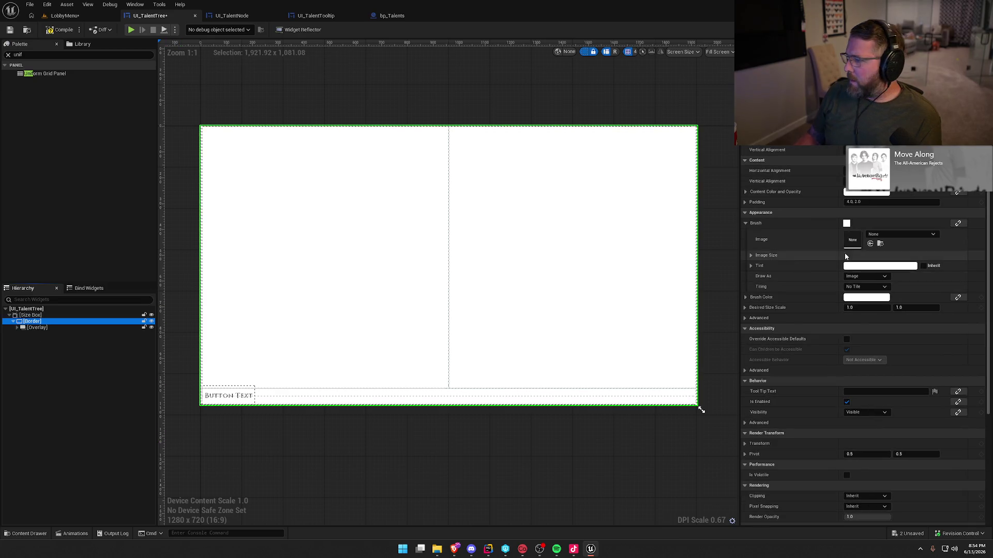
{"action": "left_click", "coordinate": [866, 297]}
{"action": "left_click", "coordinate": [777, 336]}
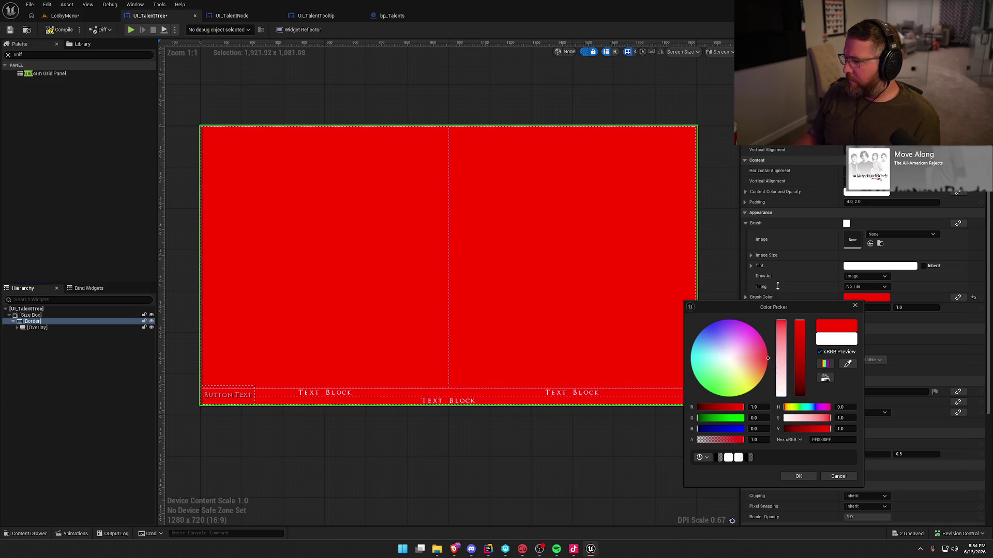
{"action": "left_click", "coordinate": [622, 463]}
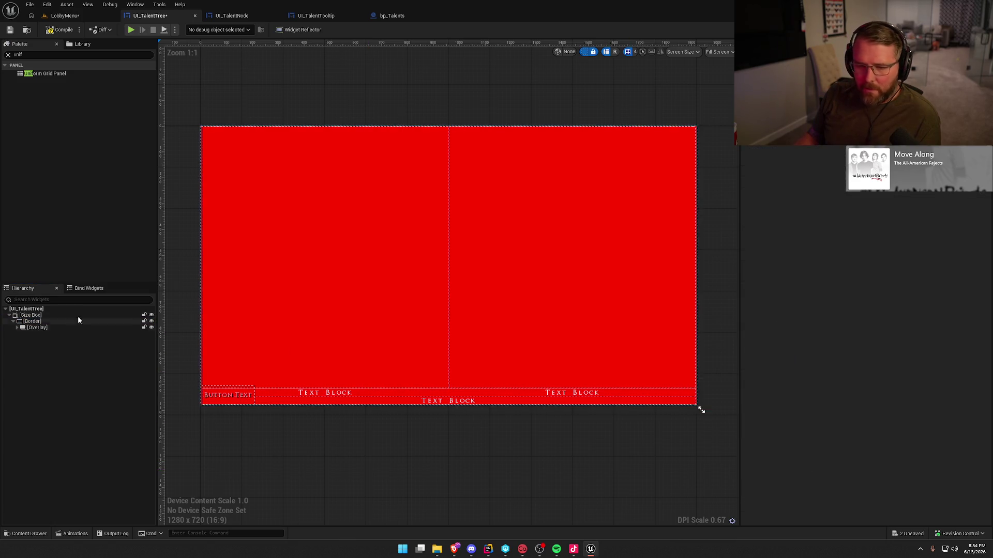
{"action": "left_click", "coordinate": [60, 30]}
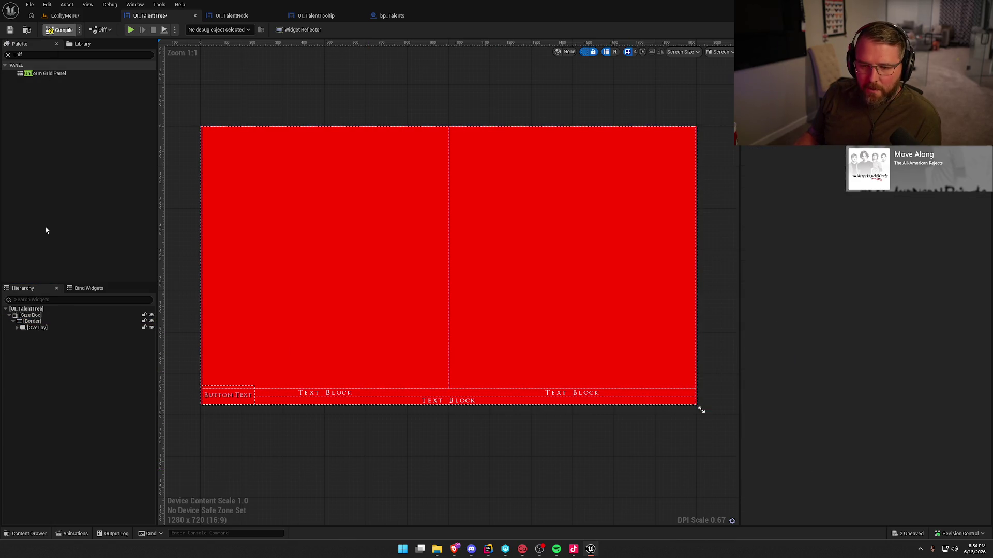
- Select the Size Box, change one of its settings, and return to the LobbyMenu level
{"action": "left_click", "coordinate": [34, 316]}
{"action": "left_click", "coordinate": [701, 410]}
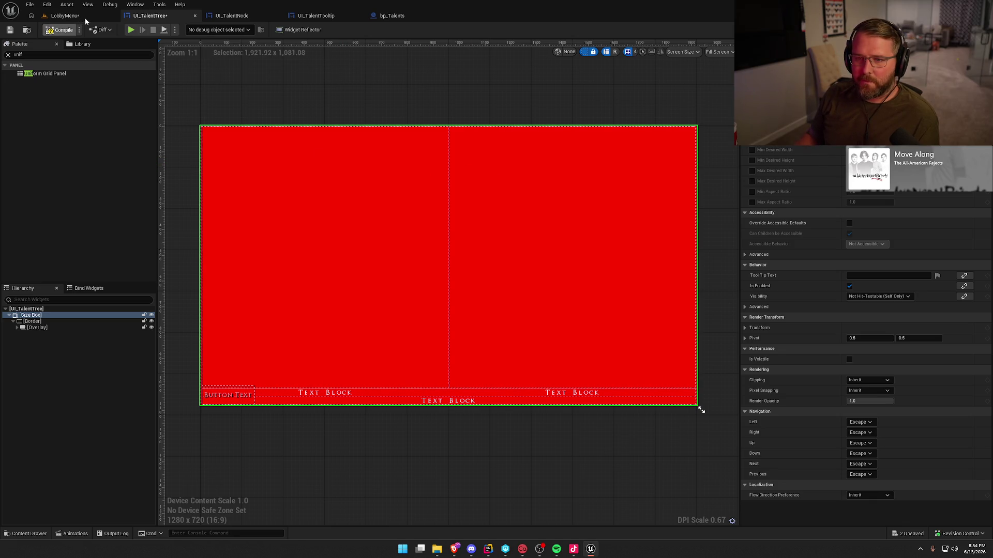
{"action": "left_click", "coordinate": [64, 16]}
{"action": "left_click", "coordinate": [214, 30]}
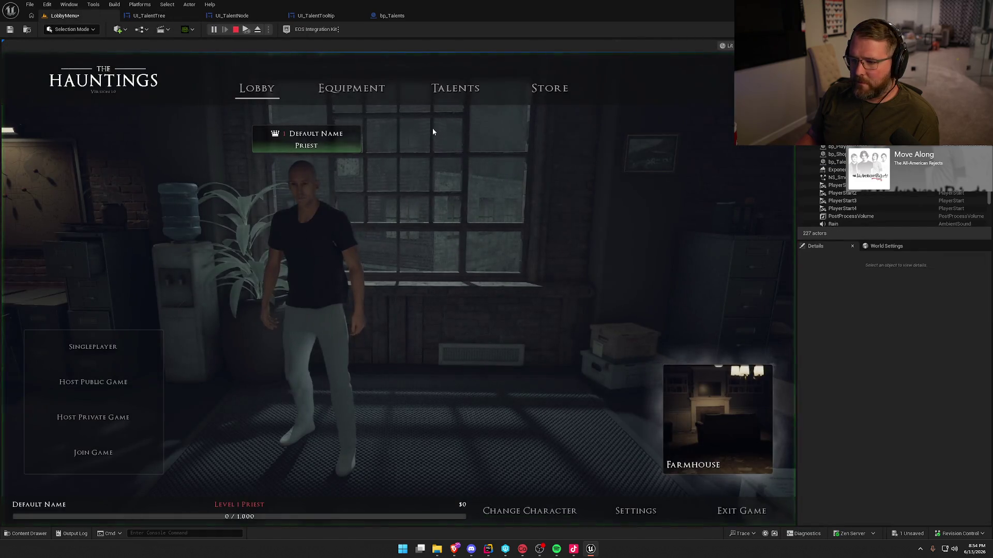
{"action": "left_click", "coordinate": [458, 88]}
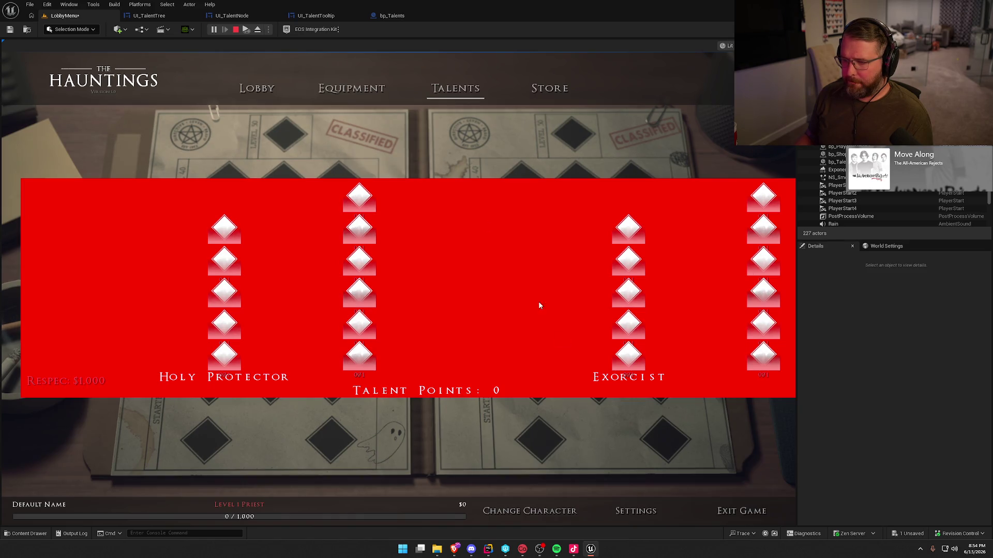
{"action": "key", "text": "Escape"}
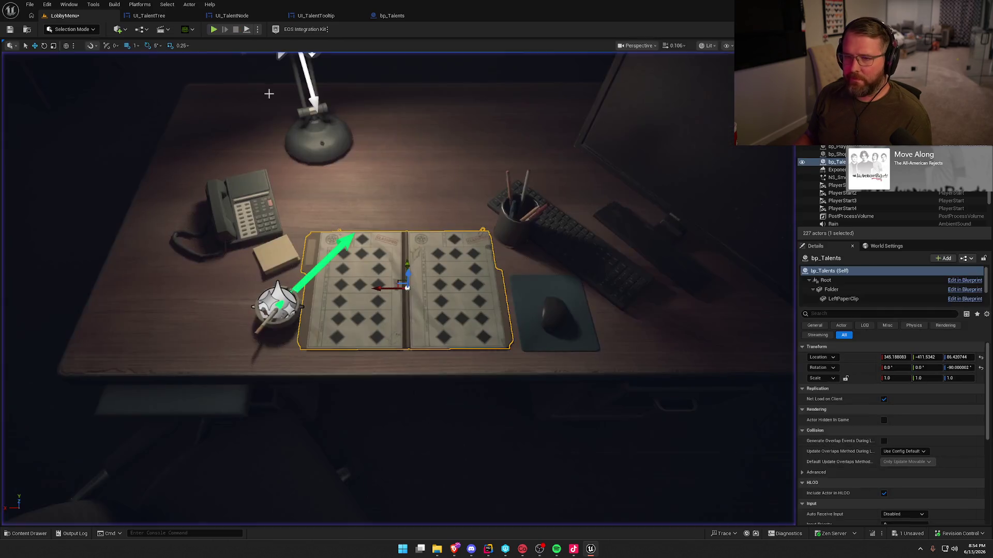
{"action": "left_click", "coordinate": [149, 16]}
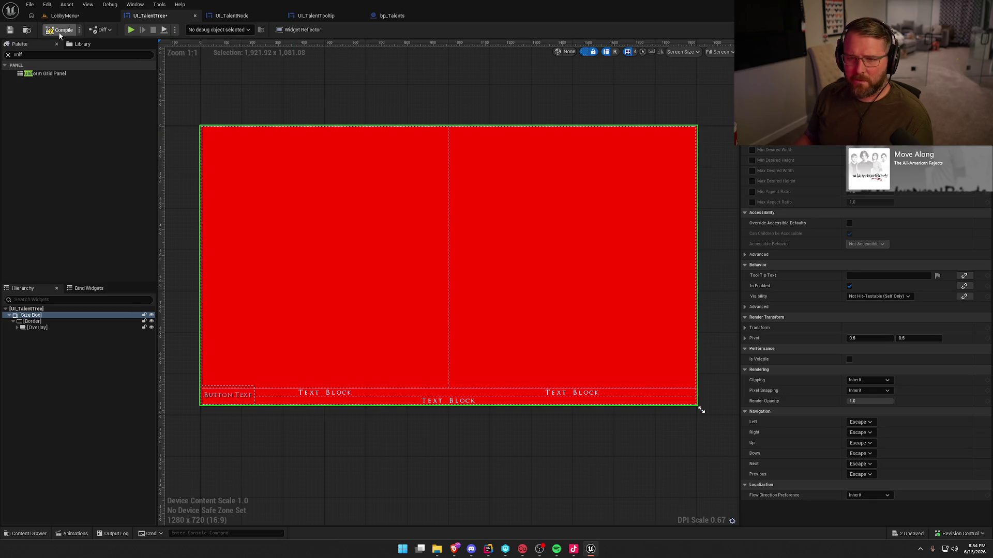
{"action": "left_click", "coordinate": [66, 16]}
{"action": "left_click", "coordinate": [214, 29]}
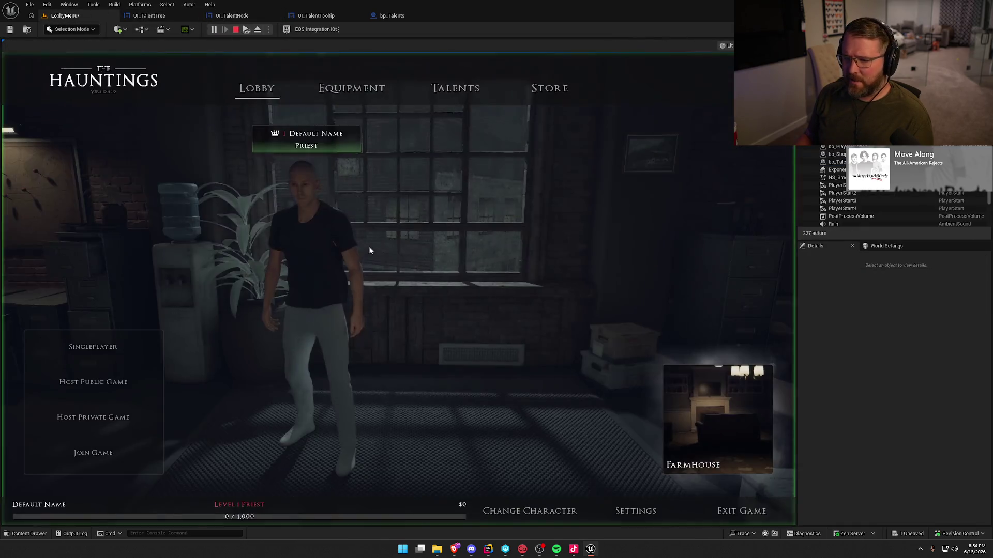
{"action": "left_click", "coordinate": [460, 88]}
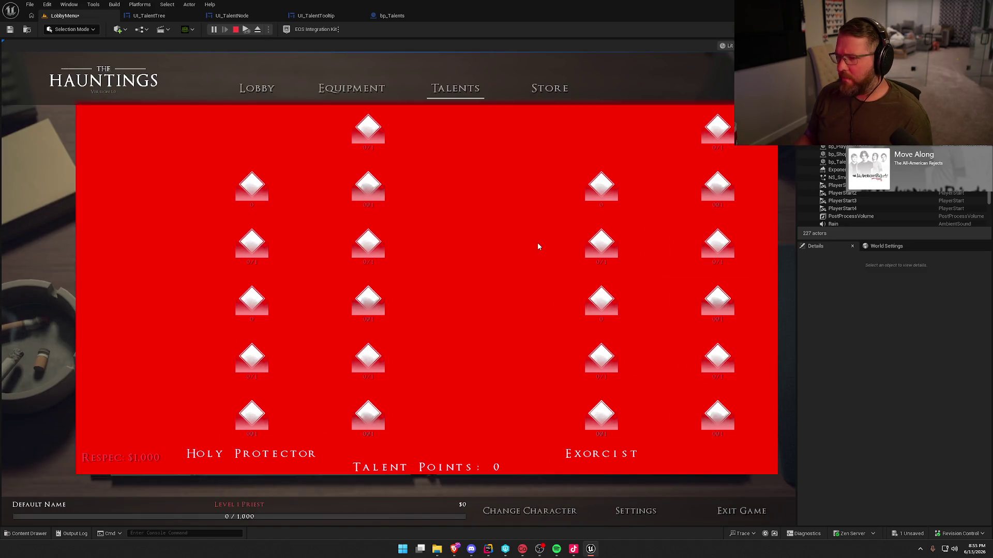
{"action": "key", "text": "Escape"}
{"action": "left_click", "coordinate": [156, 16]}
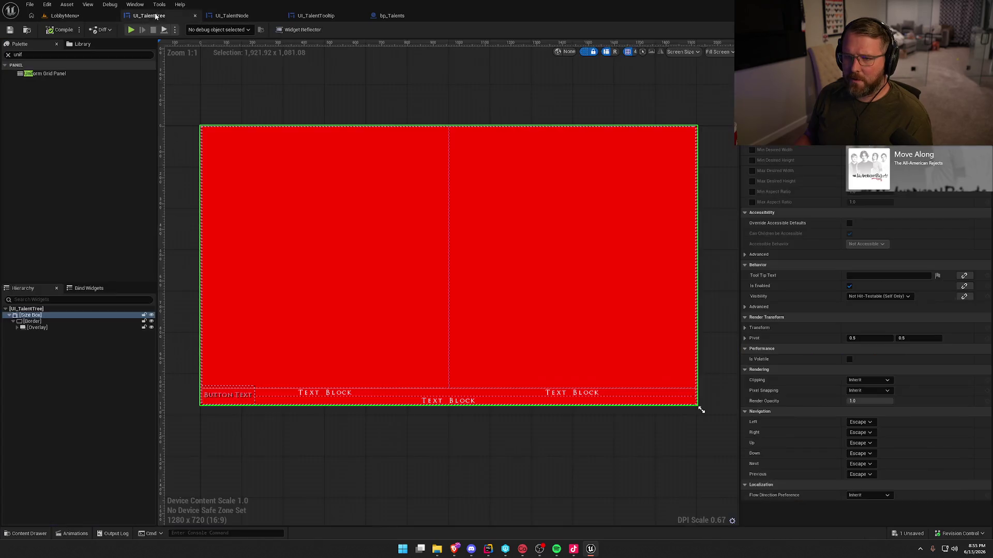
- Set the Border's red brush alpha to 0.5, then compile and save the widget
{"action": "left_click", "coordinate": [32, 321]}
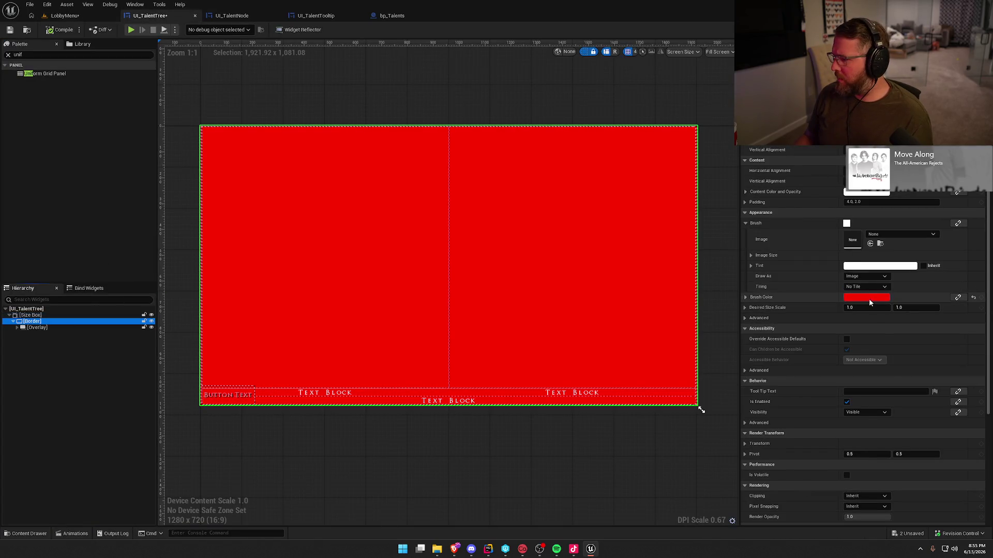
{"action": "left_click", "coordinate": [866, 297]}
{"action": "left_click", "coordinate": [765, 440]}
{"action": "type", "text": "0.5"}
{"action": "key", "text": "Return"}
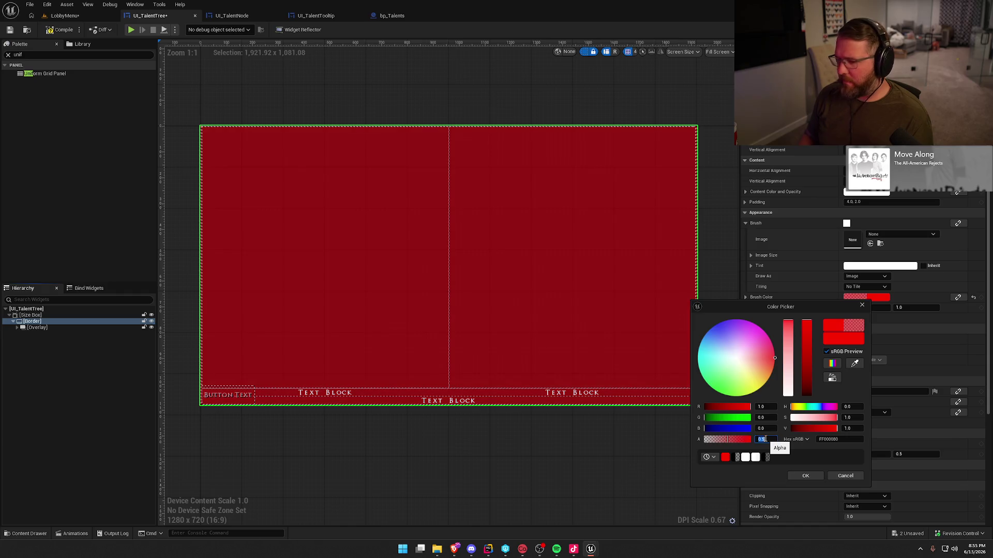
{"action": "left_click", "coordinate": [800, 477]}
{"action": "left_click", "coordinate": [620, 465]}
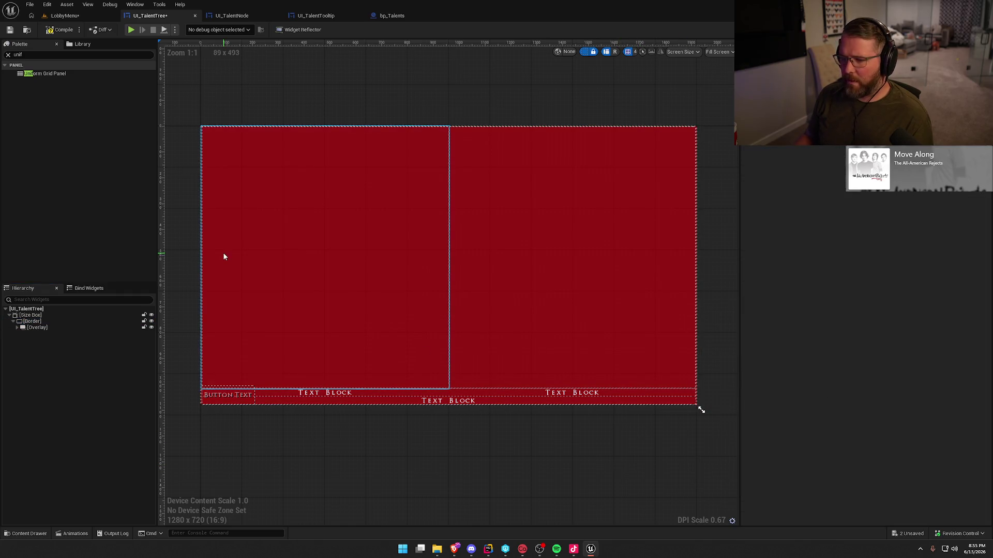
{"action": "key", "text": "ctrl+s"}
- Lower the Border's brush alpha to 0.25 and save UI_TalentTree
{"action": "left_click", "coordinate": [412, 293]}
{"action": "left_click", "coordinate": [867, 298]}
{"action": "left_click", "coordinate": [778, 437]}
{"action": "type", "text": "0.25"}
{"action": "key", "text": "Return"}
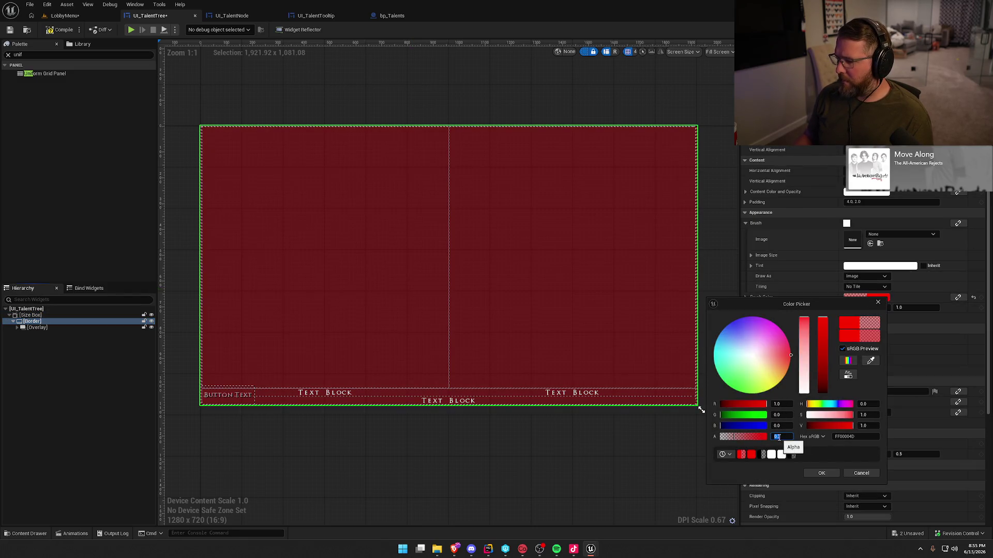
{"action": "left_click", "coordinate": [821, 473]}
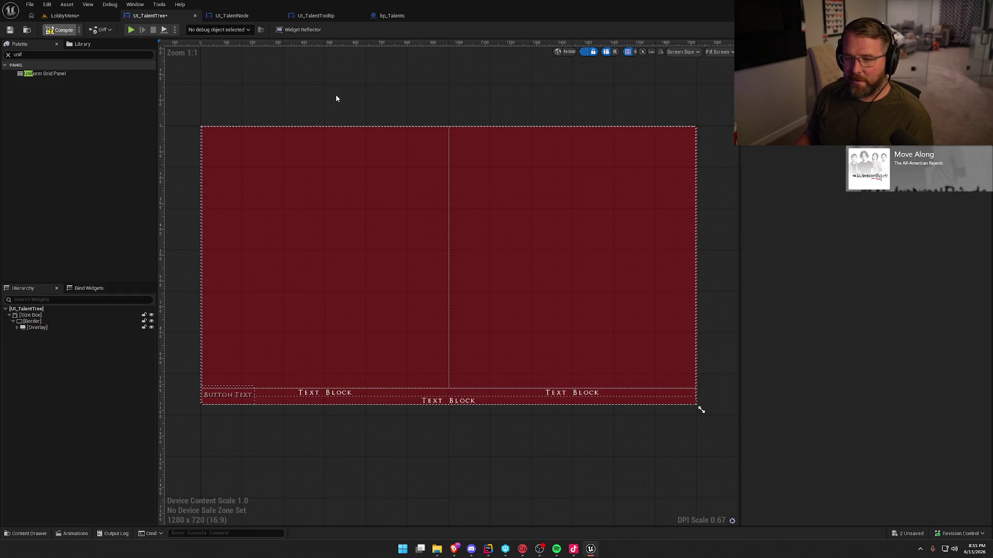
{"action": "key", "text": "ctrl+s"}
- Hide the dashed outlines and switch the designer preview from Fill Screen to Desired
{"action": "left_click", "coordinate": [584, 53]}
{"action": "left_click", "coordinate": [719, 52]}
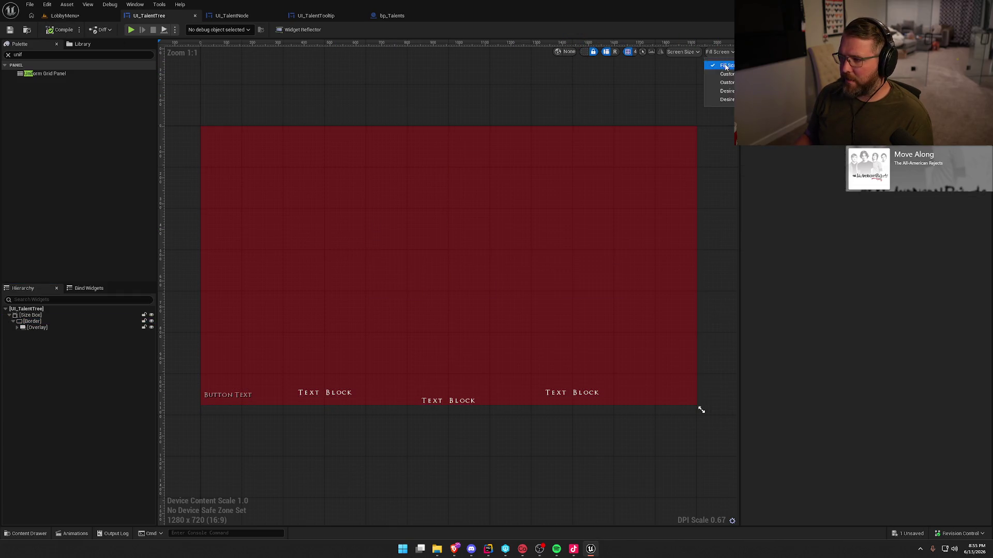
{"action": "left_click", "coordinate": [725, 92]}
{"action": "scroll", "coordinate": [498, 91], "scroll_direction": "down", "scroll_amount": 3}
{"action": "scroll", "coordinate": [517, 124], "scroll_direction": "up", "scroll_amount": 1}
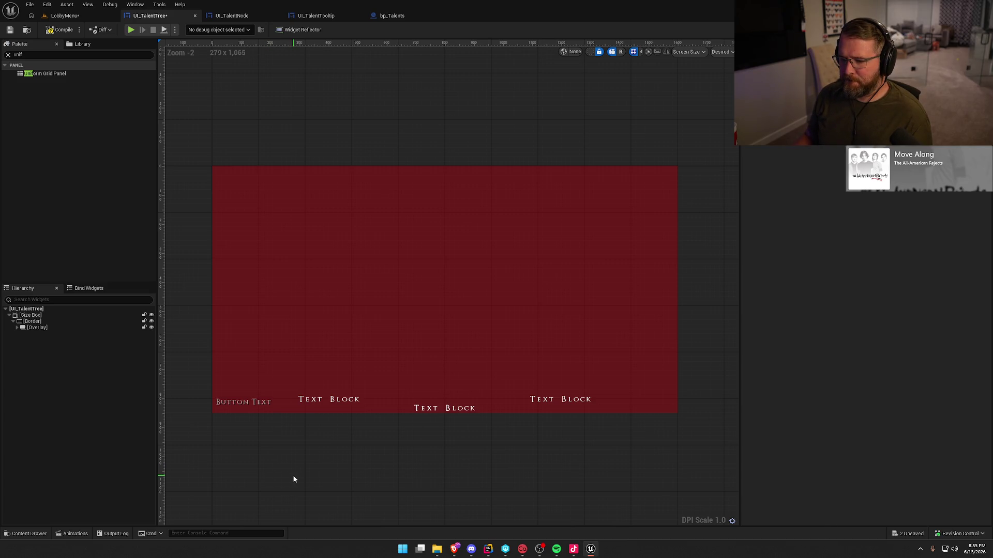
- Play-test the LobbyMenu level and check the Talents page
{"action": "left_click", "coordinate": [77, 15]}
{"action": "left_click", "coordinate": [215, 29]}
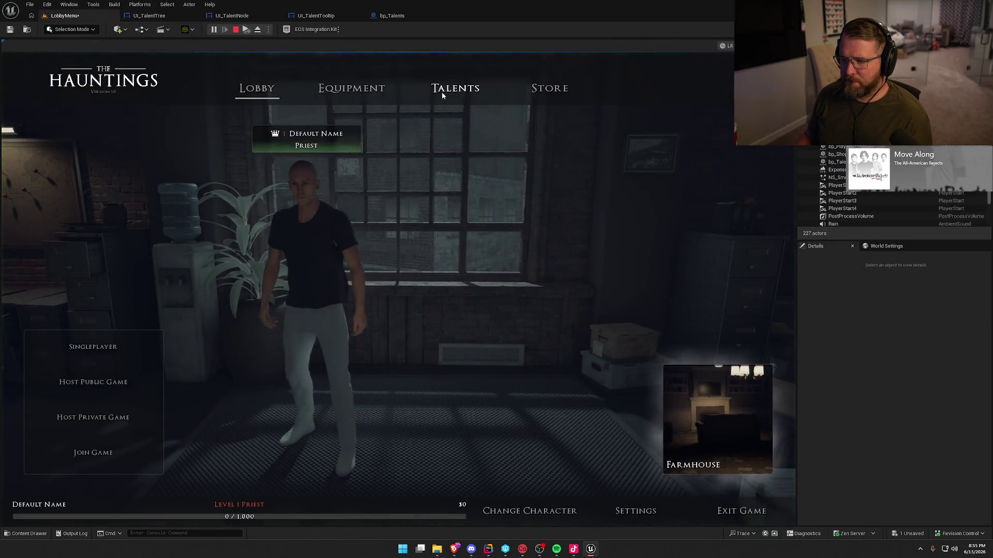
{"action": "left_click", "coordinate": [441, 92]}
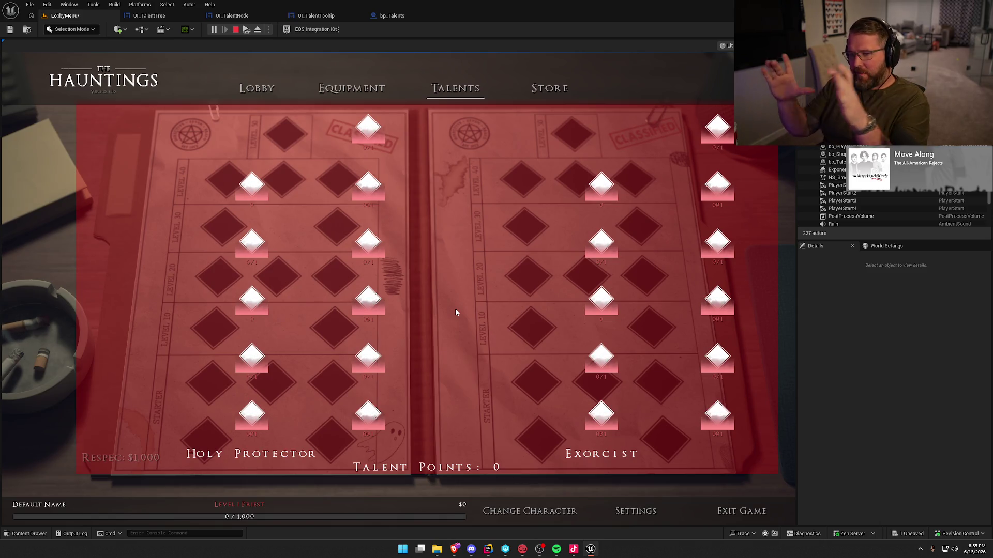
{"action": "key", "text": "Escape"}
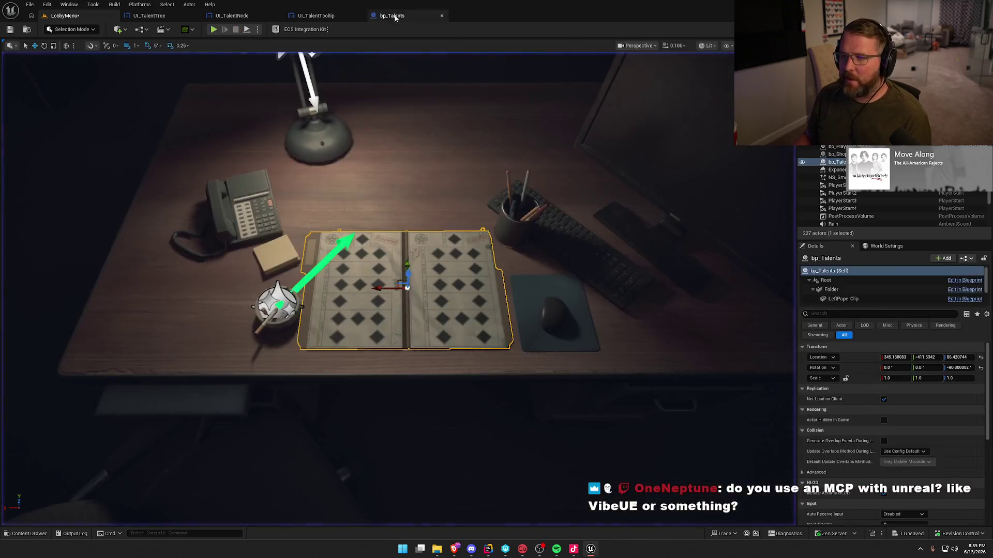
- In bp_Talents, keep the UI widget component's Space on World and compile
{"action": "left_click", "coordinate": [395, 16]}
{"action": "left_click", "coordinate": [902, 228]}
{"action": "left_click", "coordinate": [901, 235]}
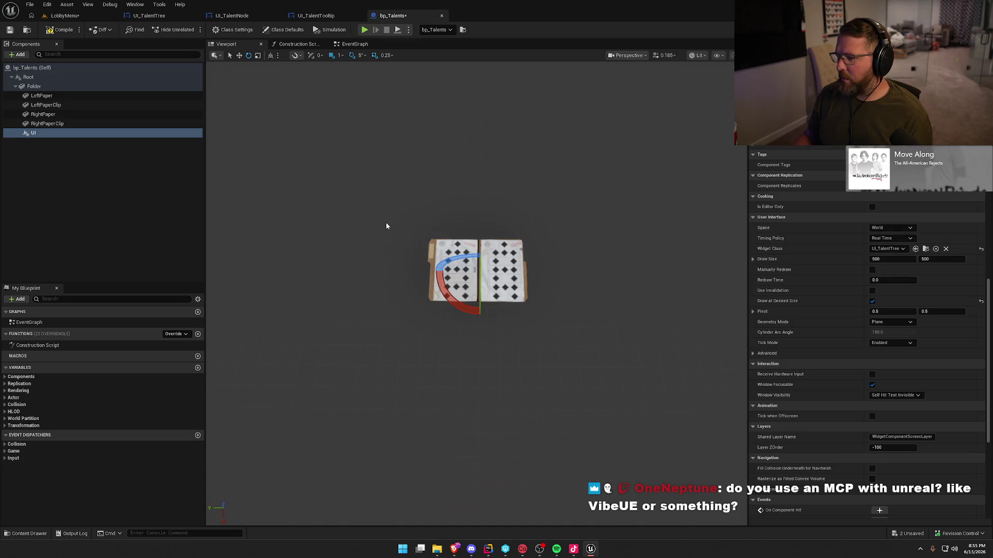
{"action": "left_click", "coordinate": [60, 30]}
- Run another brief play test, then return to bp_Talents and pull the preview back
{"action": "left_click", "coordinate": [61, 16]}
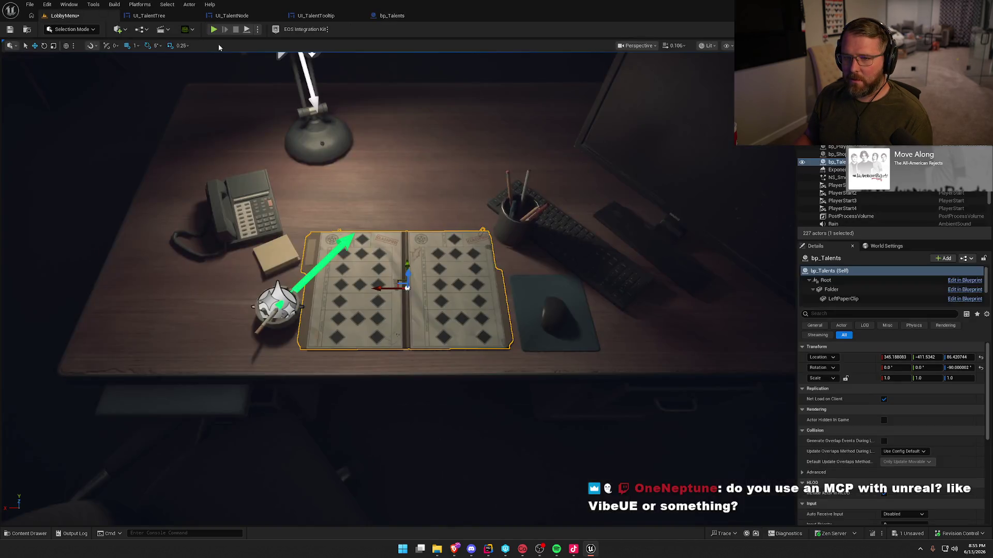
{"action": "left_click", "coordinate": [213, 30]}
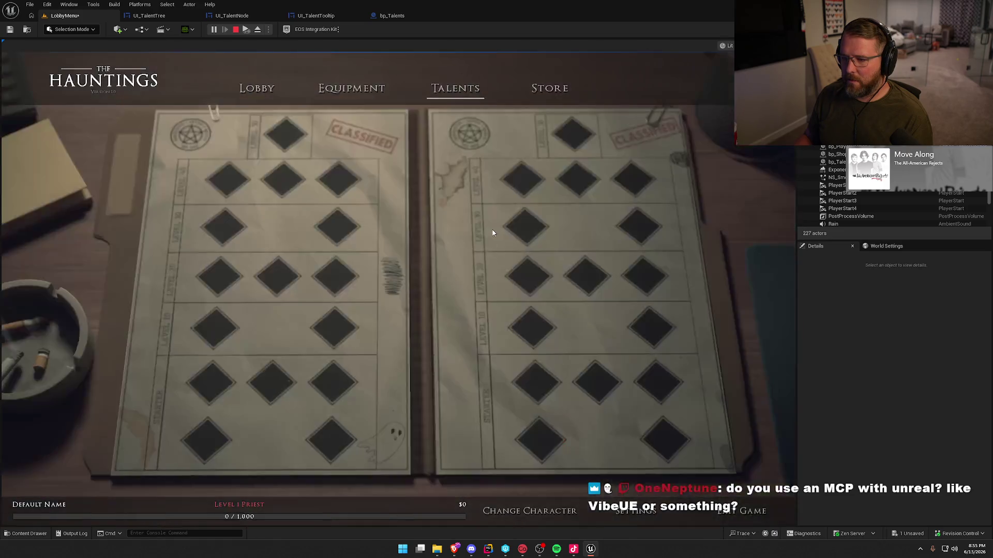
{"action": "key", "text": "Escape"}
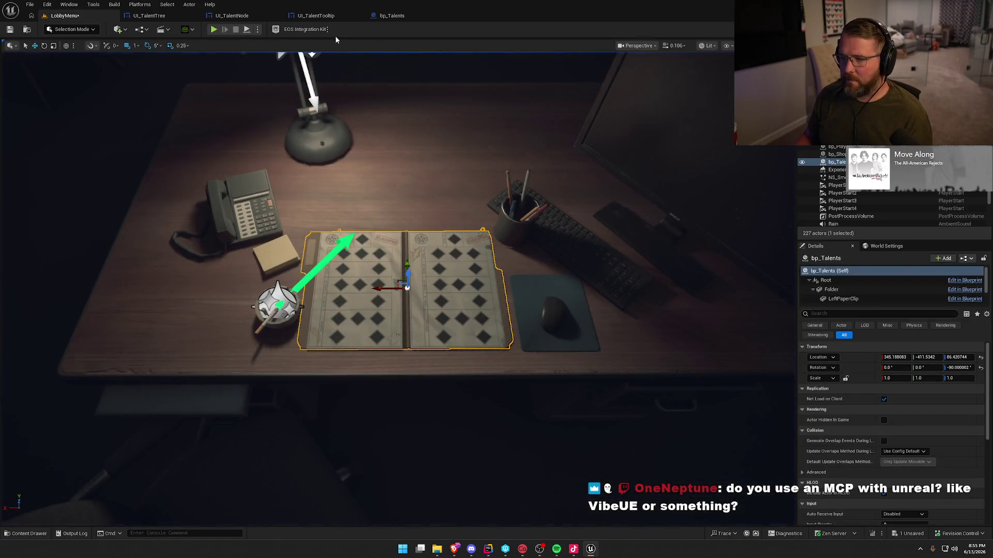
{"action": "left_click", "coordinate": [392, 16]}
{"action": "mouse_move", "coordinate": [362, 259]}
{"action": "left_mouse_down"}
{"action": "mouse_move", "coordinate": [336, 362]}
{"action": "mouse_move", "coordinate": [409, 343]}
{"action": "mouse_move", "coordinate": [381, 221]}
{"action": "left_mouse_up"}
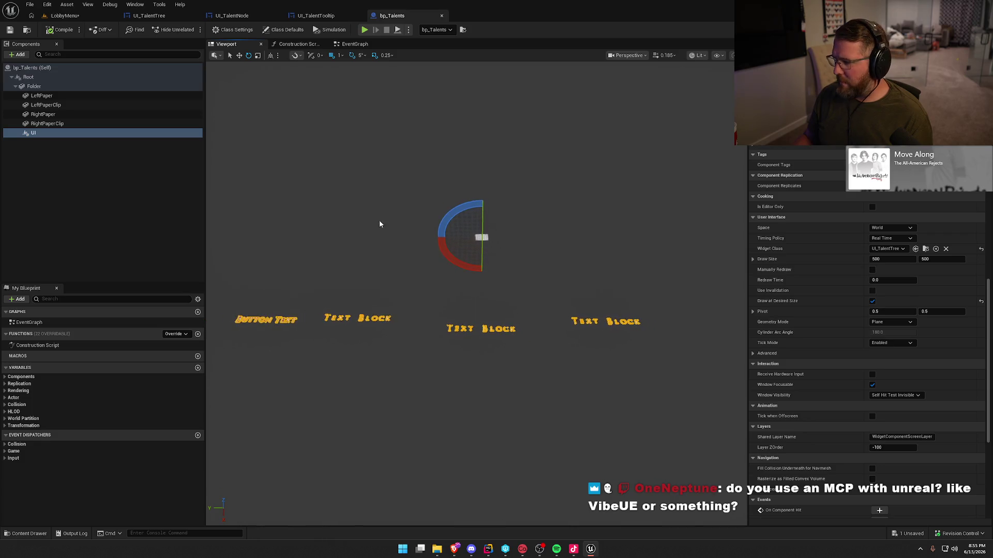
- Toggle Draw at Desired Size off and on, undoing a Draw Size edit to keep 500×500
{"action": "left_click", "coordinate": [873, 301]}
{"action": "left_click_drag", "start_coordinate": [465, 321], "coordinate": [475, 248]}
{"action": "left_click", "coordinate": [872, 301]}
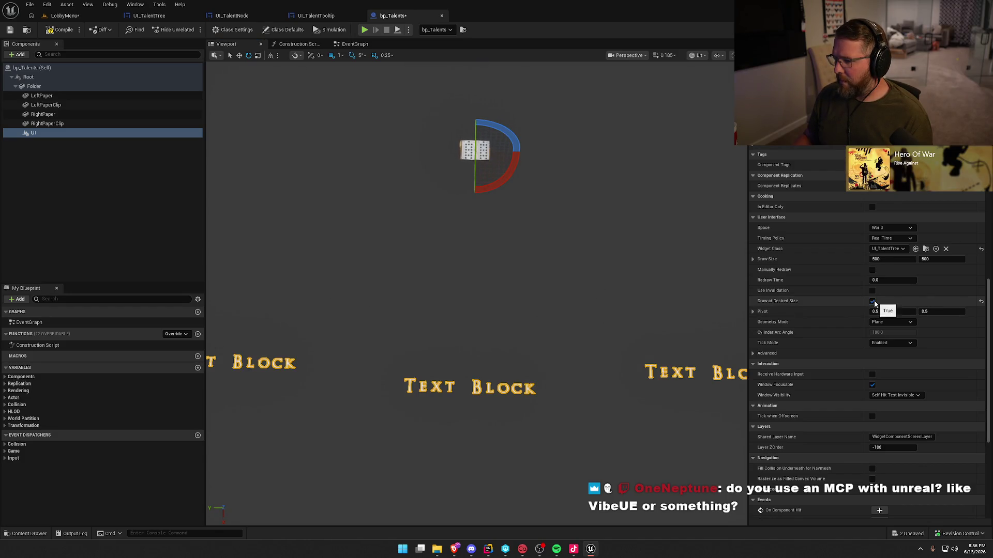
{"action": "left_click", "coordinate": [898, 259]}
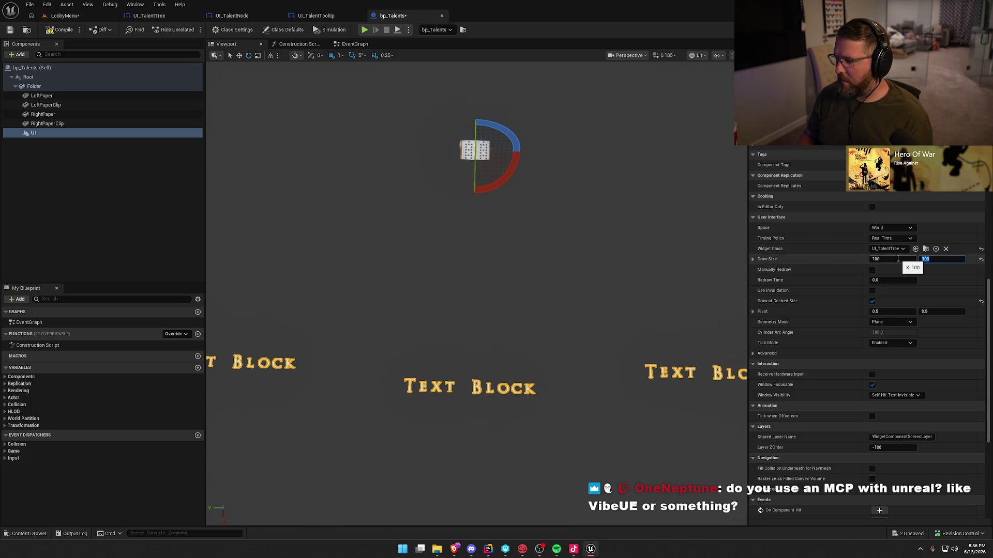
{"action": "left_click", "coordinate": [897, 258]}
{"action": "type", "text": "10"}
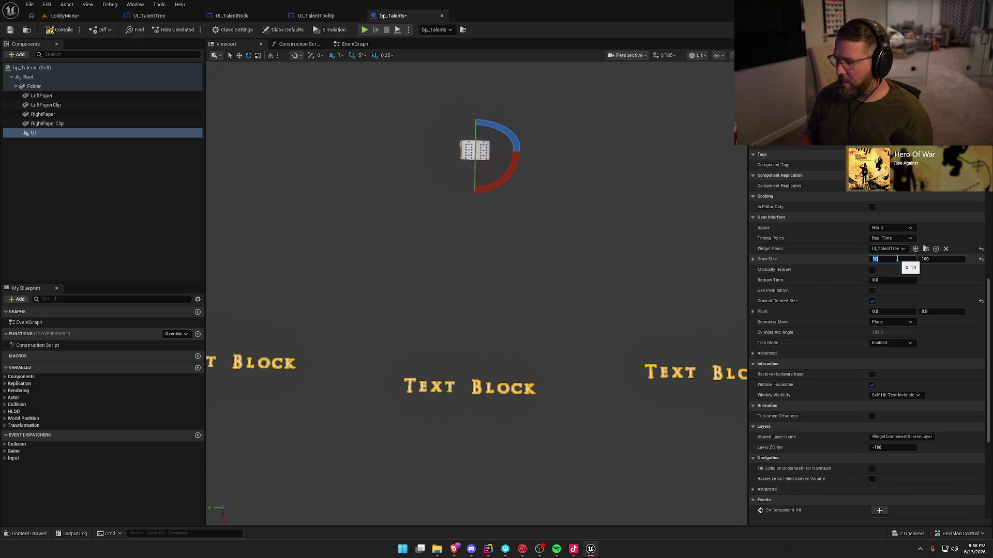
{"action": "key", "text": "ctrl+z"}
{"action": "key", "text": "ctrl+z"}
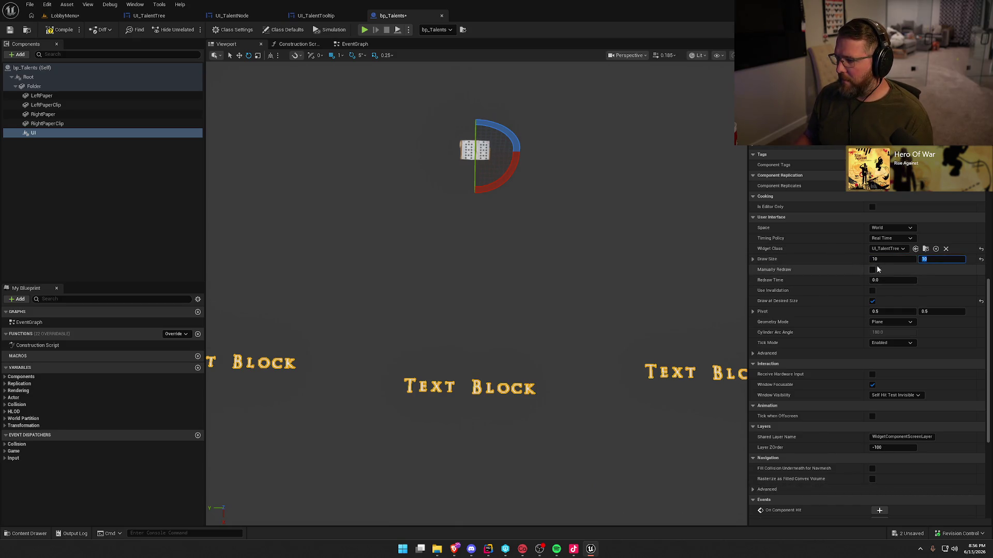
- Lock the UI component's scale proportions and frame the preview on the scaled-down widget
{"action": "scroll", "coordinate": [880, 207], "scroll_direction": "up", "scroll_amount": 15}
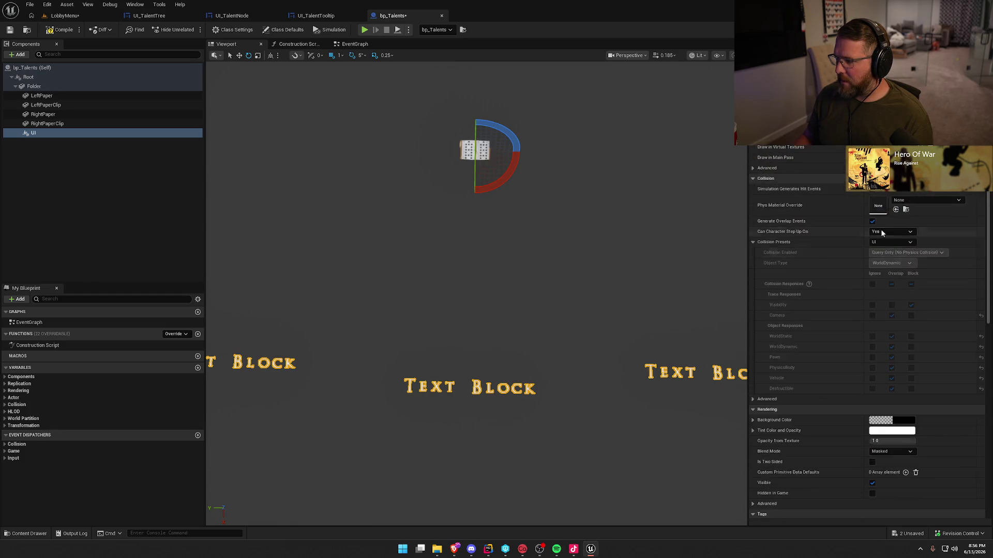
{"action": "scroll", "coordinate": [880, 228], "scroll_direction": "up", "scroll_amount": 1}
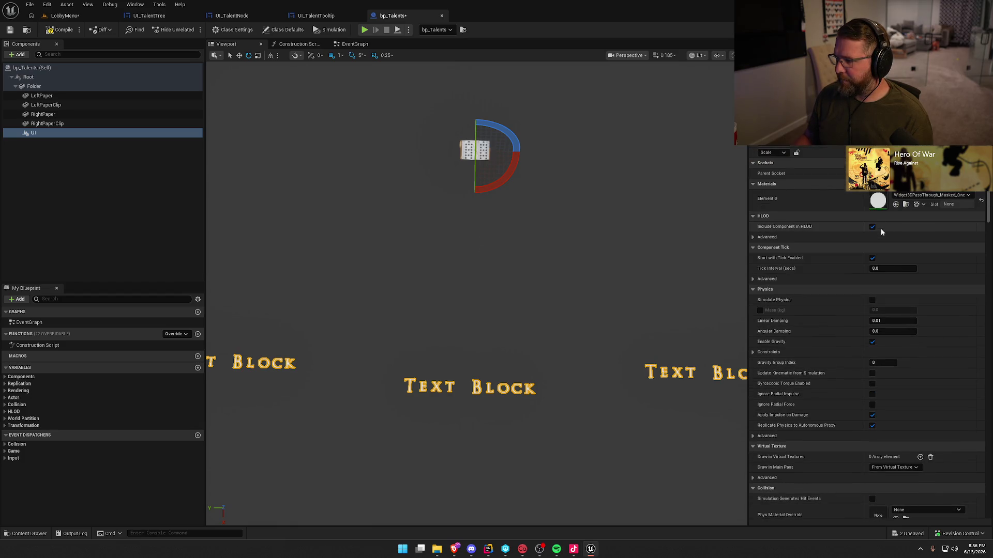
{"action": "left_click", "coordinate": [797, 153]}
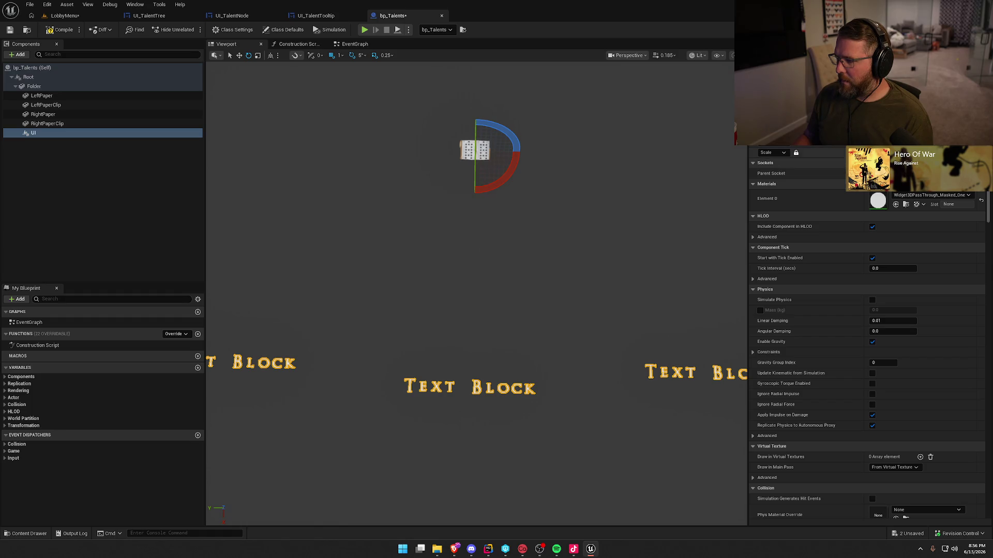
{"action": "key", "text": "f"}
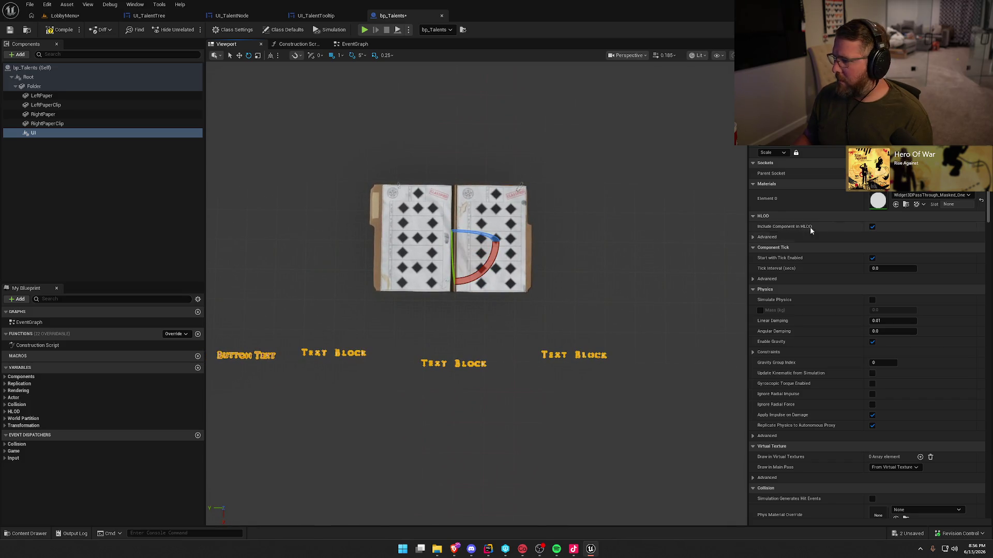
{"action": "left_click_drag", "start_coordinate": [413, 299], "coordinate": [413, 299]}
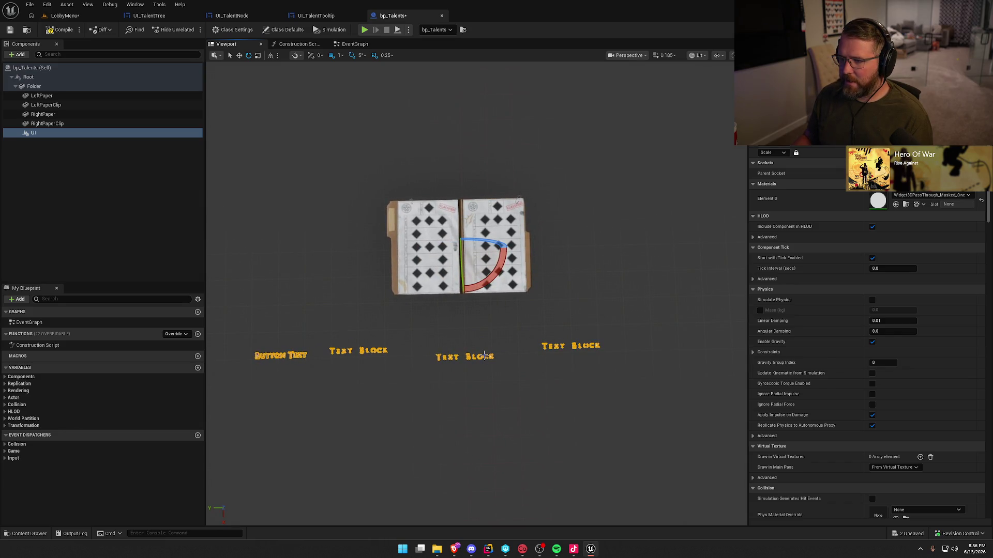
- Compile bp_Talents, frame the folder in view, then play the LobbyMenu level
{"action": "left_click", "coordinate": [58, 31]}
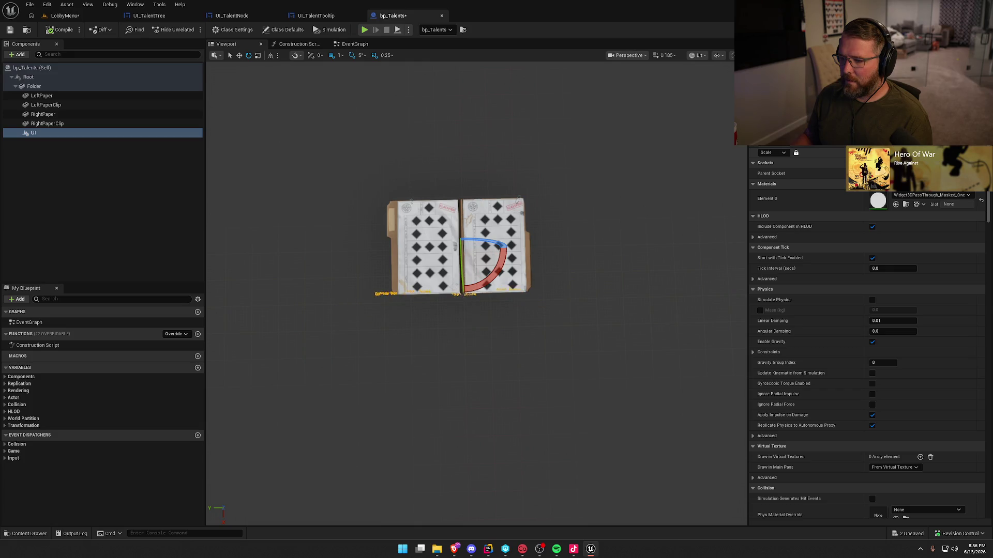
{"action": "scroll", "coordinate": [476, 292], "scroll_direction": "up", "scroll_amount": 5}
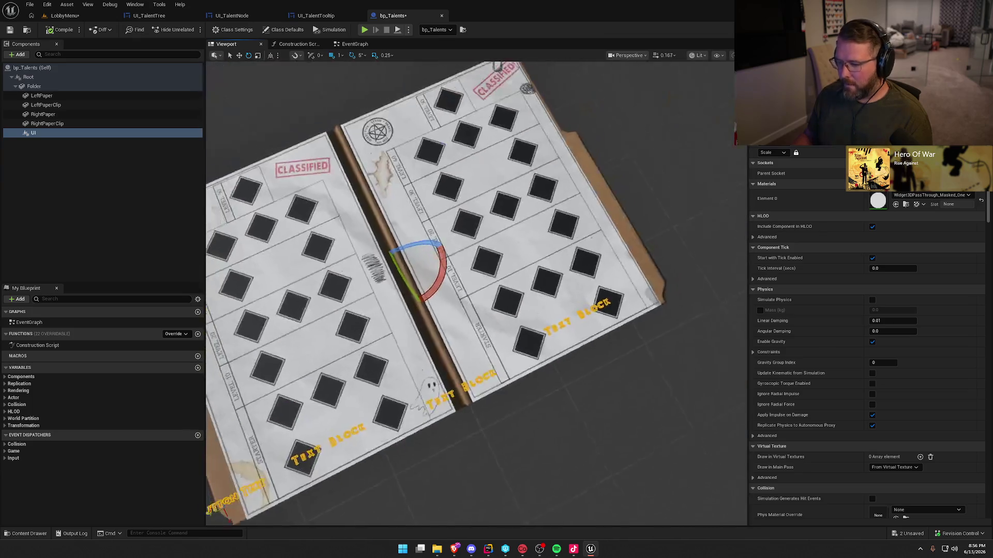
{"action": "key", "text": "f"}
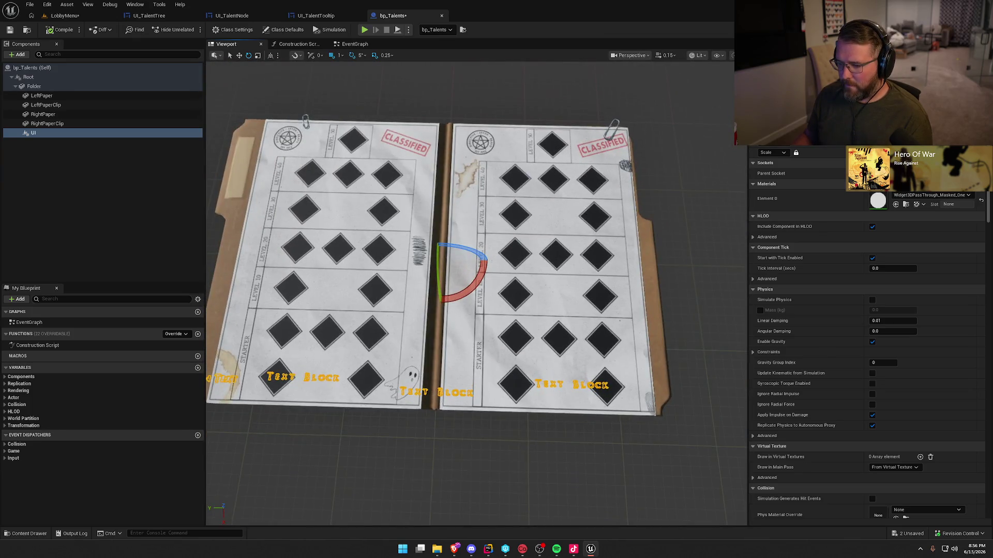
{"action": "scroll", "coordinate": [476, 310], "scroll_direction": "up", "scroll_amount": 3}
{"action": "scroll", "coordinate": [476, 289], "scroll_direction": "down", "scroll_amount": 3}
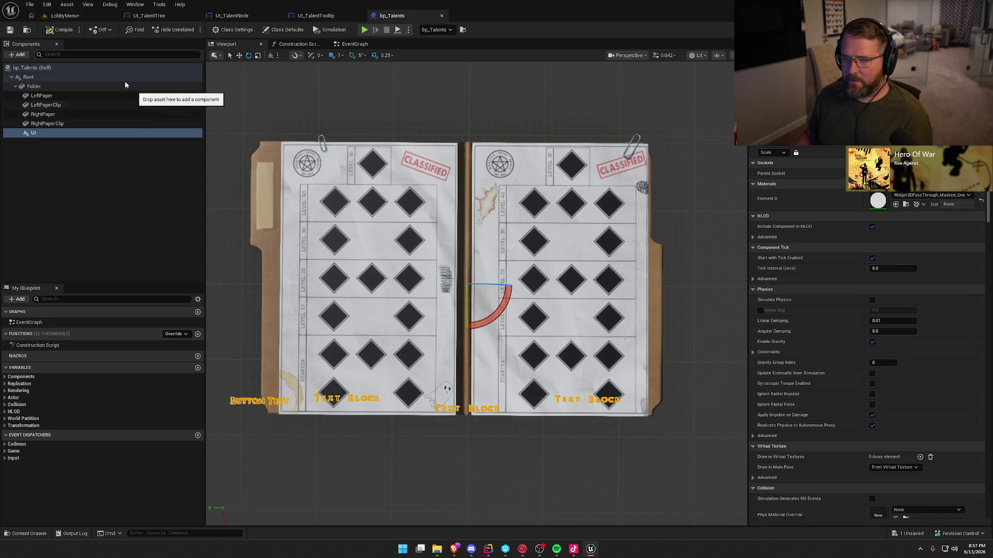
{"action": "left_click", "coordinate": [65, 16]}
{"action": "left_click", "coordinate": [214, 31]}
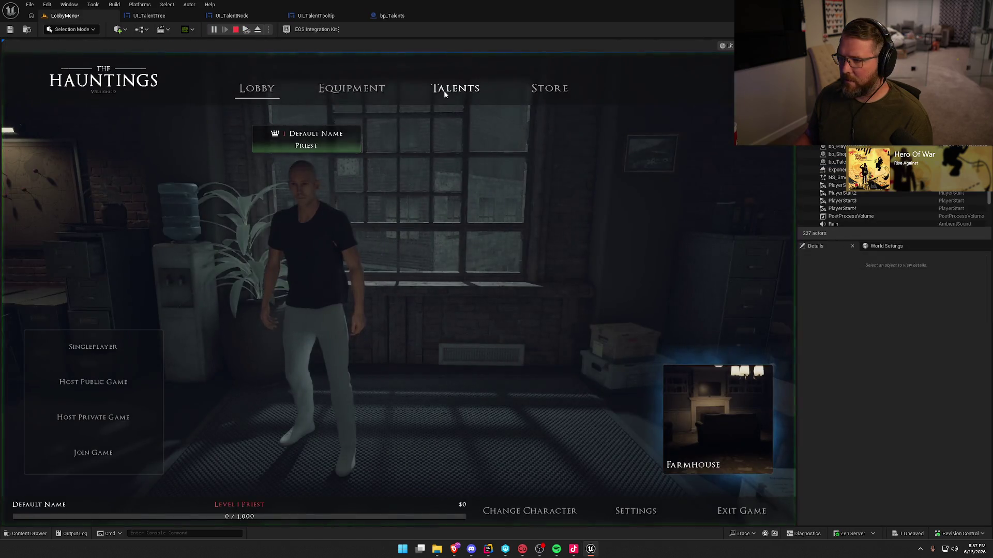
- After checking the in-game Talents page, move bp_Talents' UI widget onto the folder and compile
{"action": "left_click", "coordinate": [455, 88]}
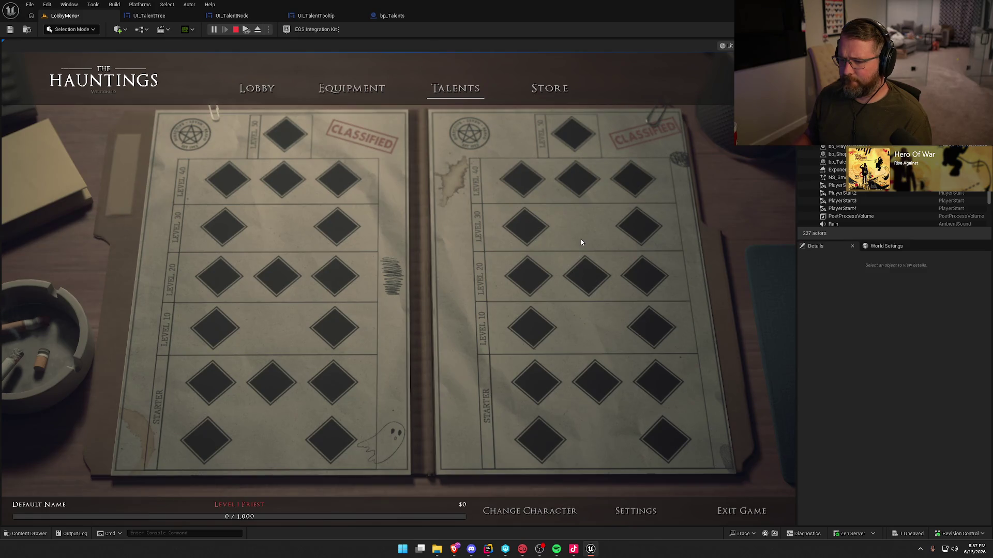
{"action": "key", "text": "Escape"}
{"action": "key", "text": "Escape"}
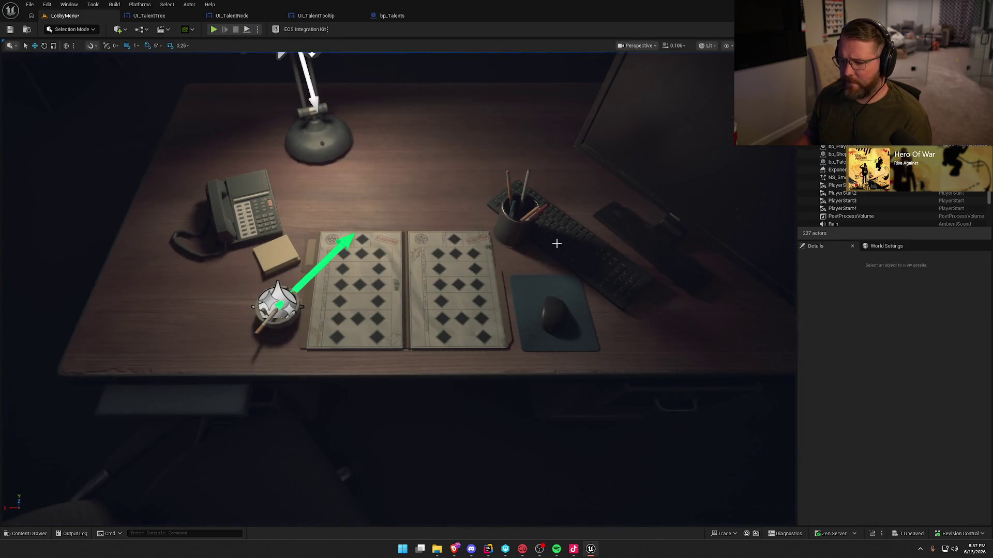
{"action": "left_click", "coordinate": [377, 12]}
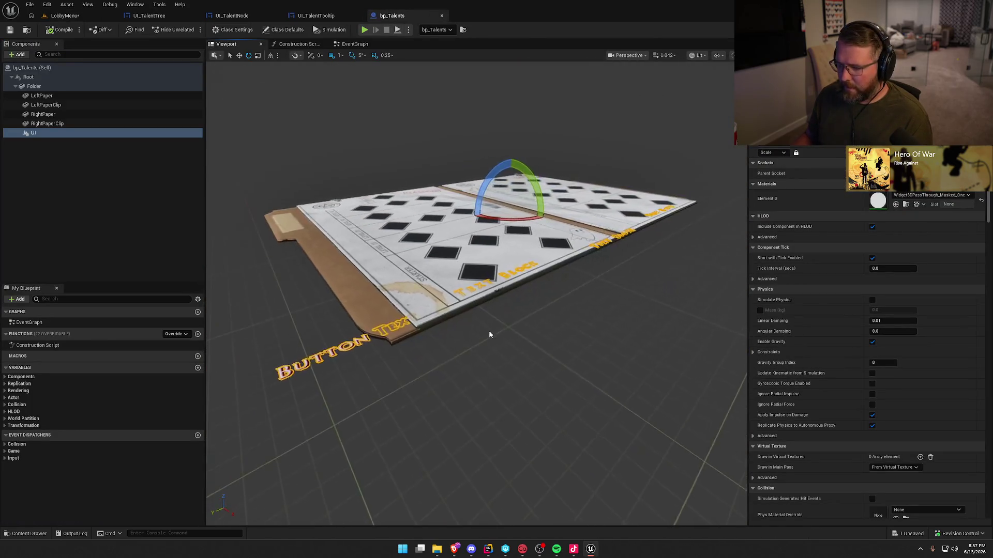
{"action": "left_click_drag", "start_coordinate": [509, 177], "coordinate": [350, 98]}
{"action": "left_click", "coordinate": [541, 377]}
{"action": "mouse_move", "coordinate": [541, 377]}
{"action": "left_mouse_down"}
{"action": "mouse_move", "coordinate": [540, 339]}
{"action": "mouse_move", "coordinate": [555, 369]}
{"action": "left_mouse_up"}
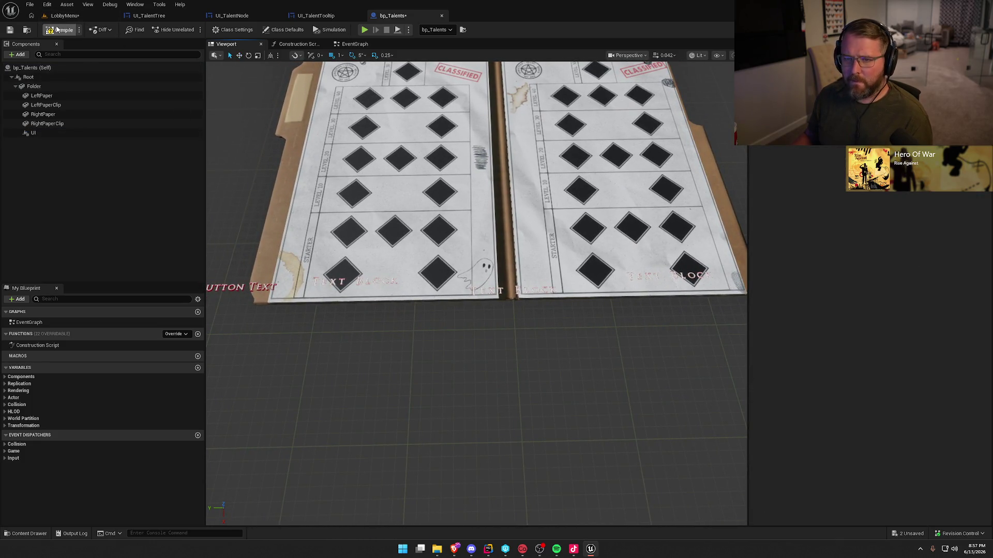
{"action": "left_click", "coordinate": [68, 34]}
{"action": "left_click", "coordinate": [62, 16]}
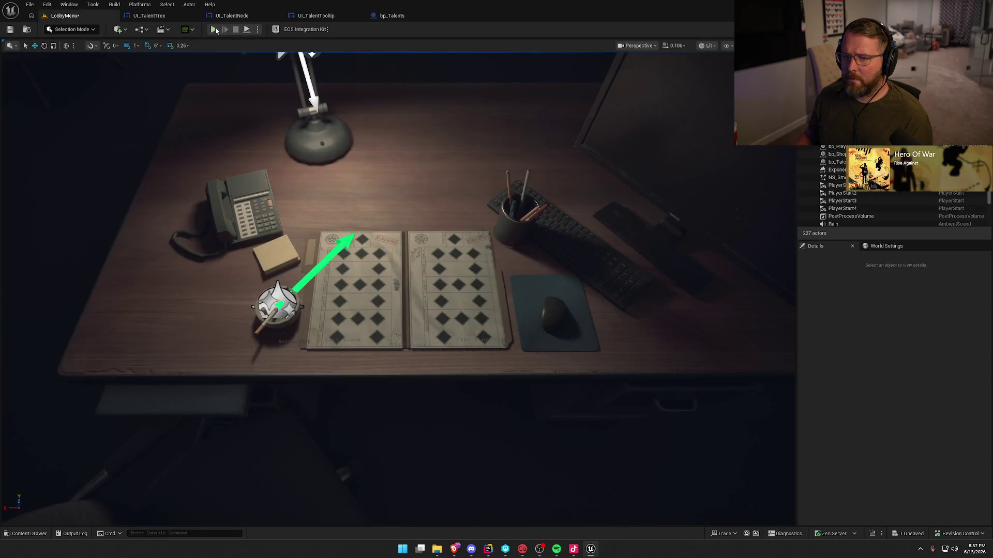
{"action": "left_click", "coordinate": [214, 30]}
{"action": "left_click", "coordinate": [455, 89]}
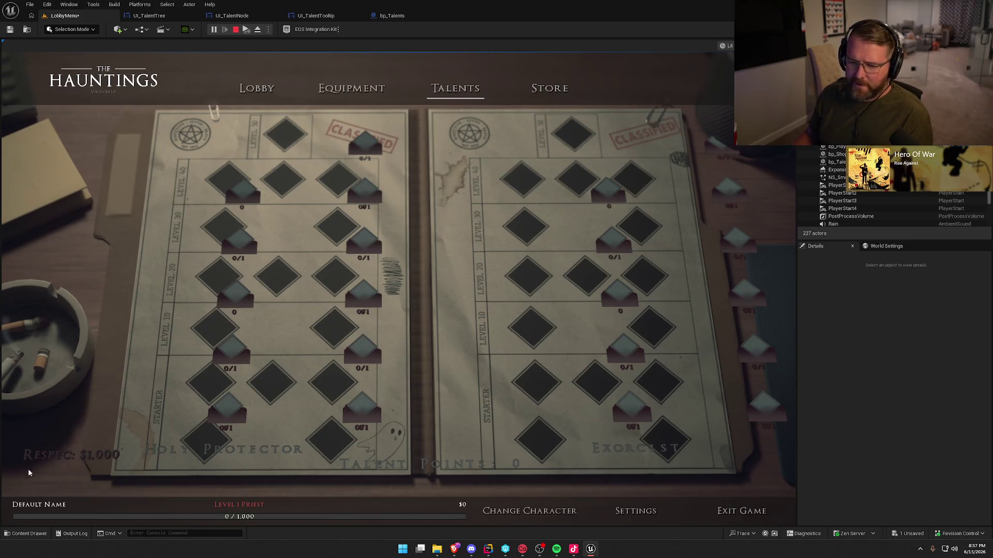
{"action": "key", "text": "Escape"}
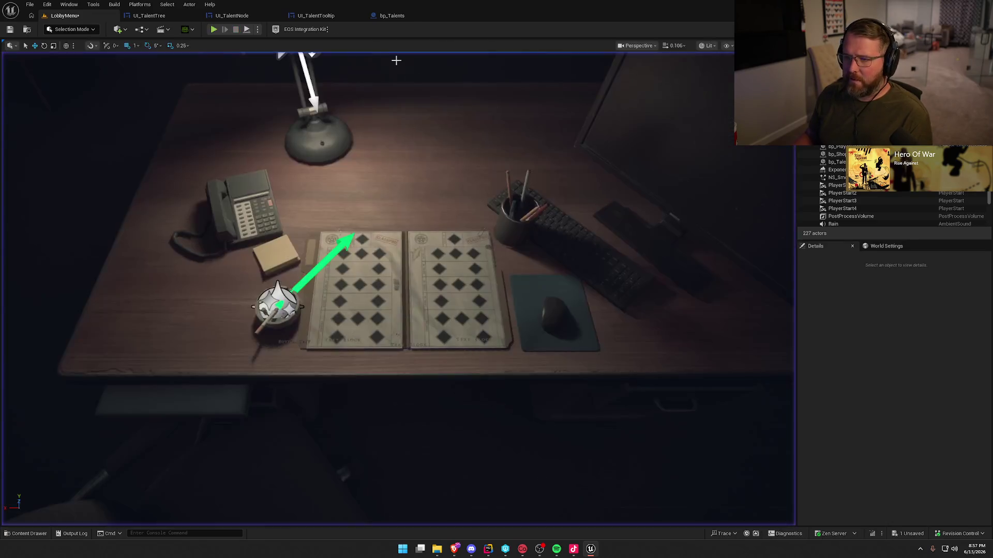
- Set the bp_Talents UI widget's Space to Screen and compile the blueprint
{"action": "left_click", "coordinate": [392, 15]}
{"action": "left_click", "coordinate": [52, 133]}
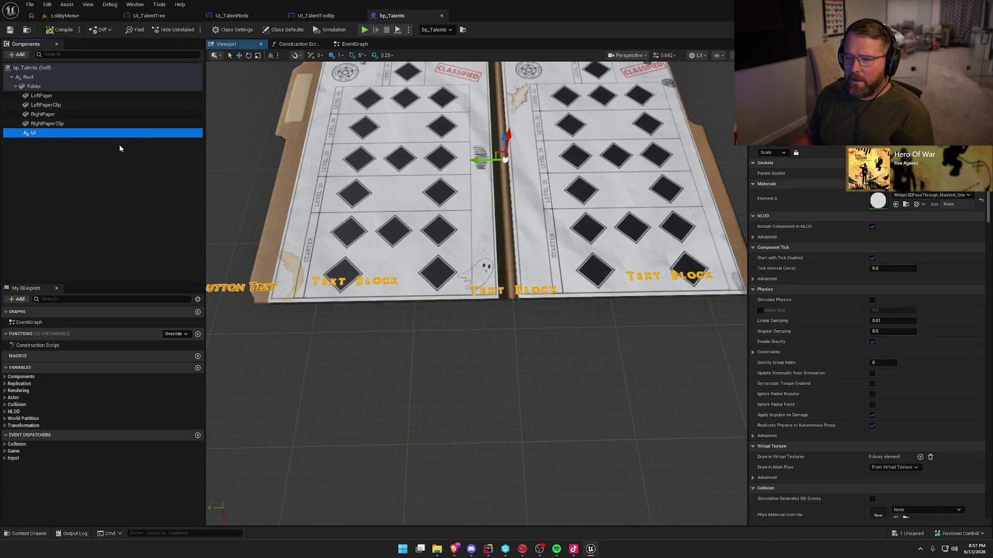
{"action": "scroll", "coordinate": [913, 424], "scroll_direction": "down", "scroll_amount": 10}
{"action": "scroll", "coordinate": [916, 424], "scroll_direction": "down", "scroll_amount": 10}
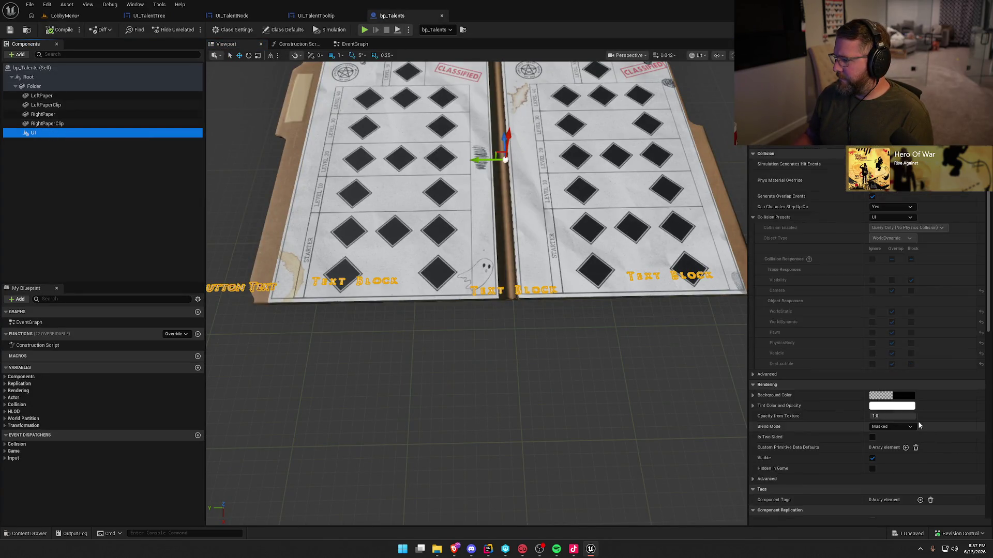
{"action": "left_click", "coordinate": [890, 352]}
{"action": "left_click", "coordinate": [887, 368]}
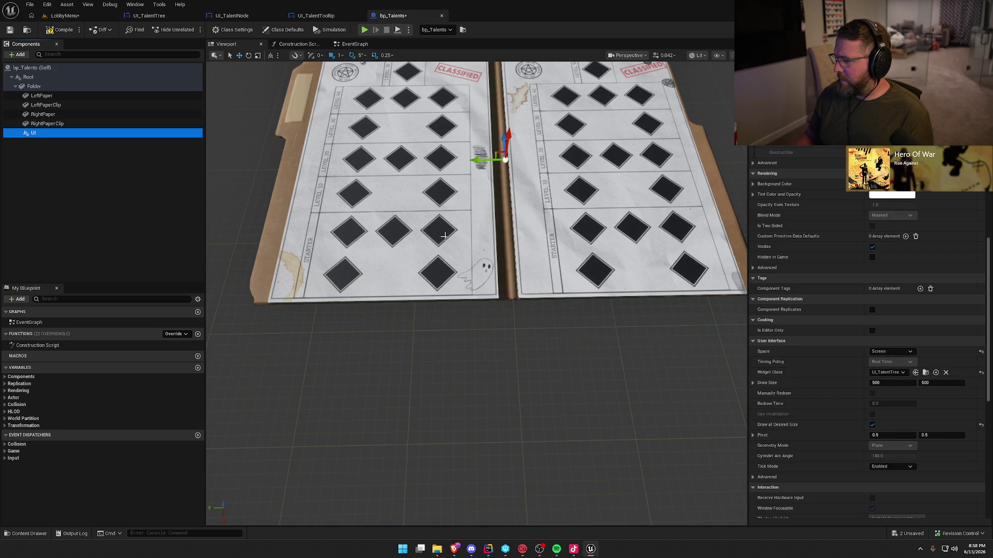
{"action": "left_click", "coordinate": [61, 29]}
- Play the LobbyMenu level and open the in-game Talents page
{"action": "left_click", "coordinate": [65, 16]}
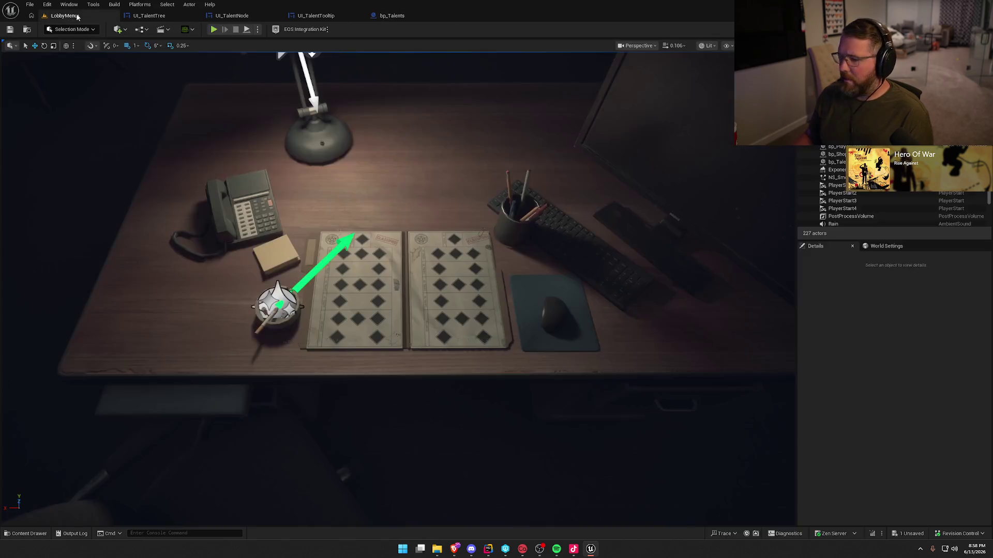
{"action": "left_click", "coordinate": [212, 30]}
{"action": "left_click", "coordinate": [451, 89]}
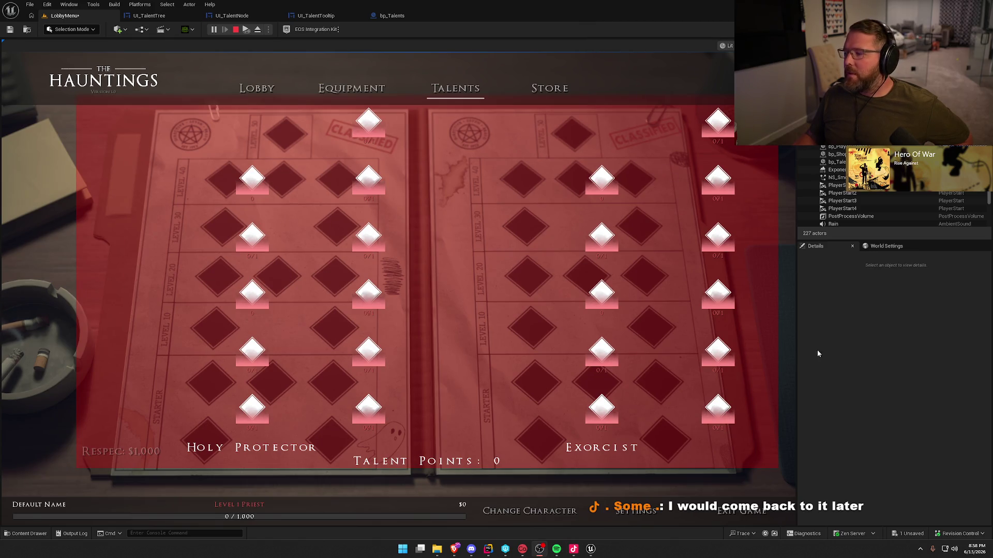
- Inspect the talent node tooltips in the running game, then stop the play session
{"action": "left_click", "coordinate": [835, 362]}
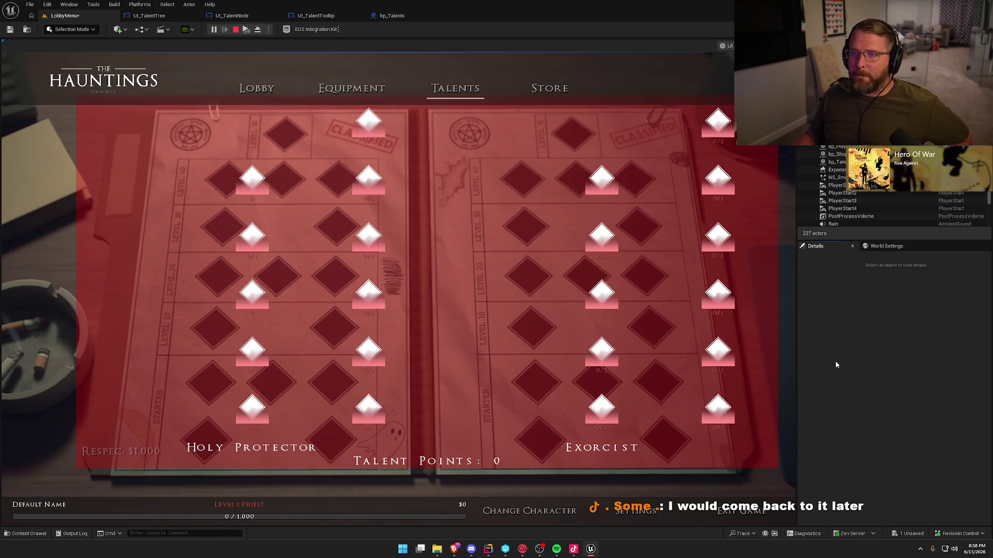
{"action": "mouse_move", "coordinate": [252, 416]}
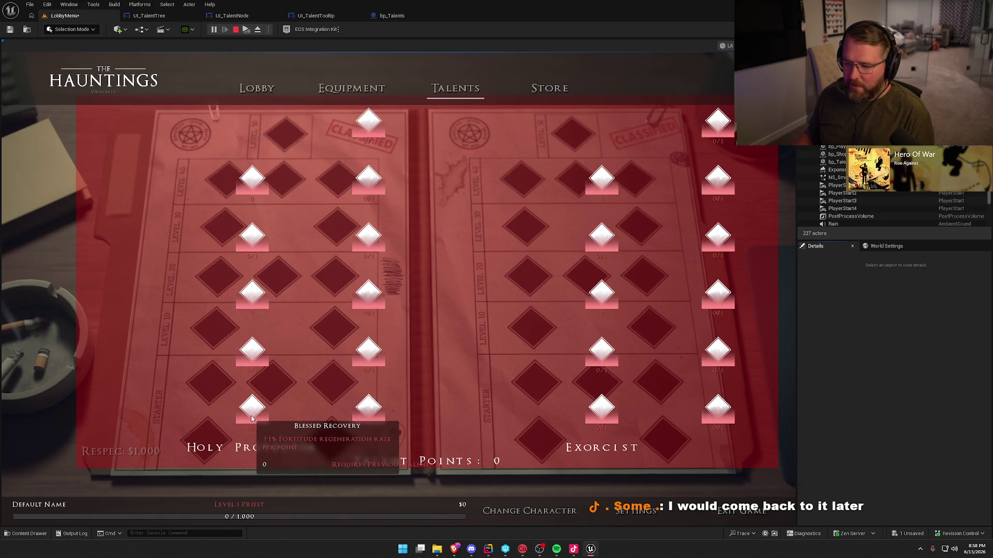
{"action": "mouse_move", "coordinate": [253, 343]}
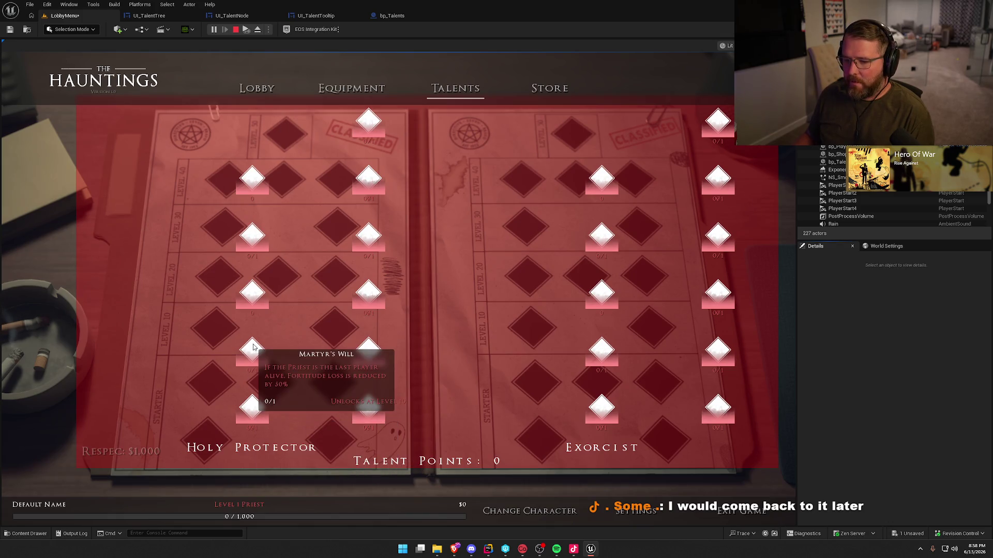
{"action": "mouse_move", "coordinate": [250, 302]}
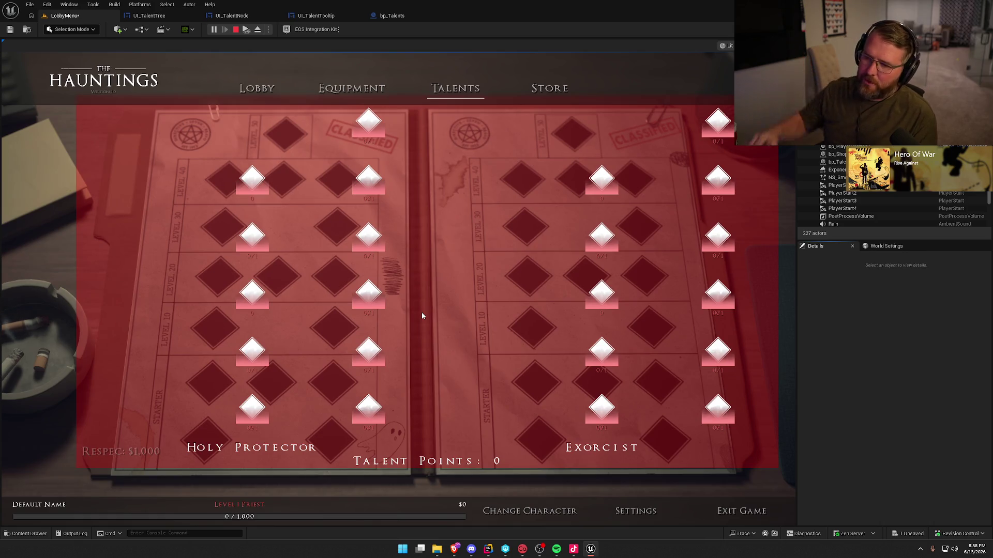
{"action": "left_click", "coordinate": [236, 29]}
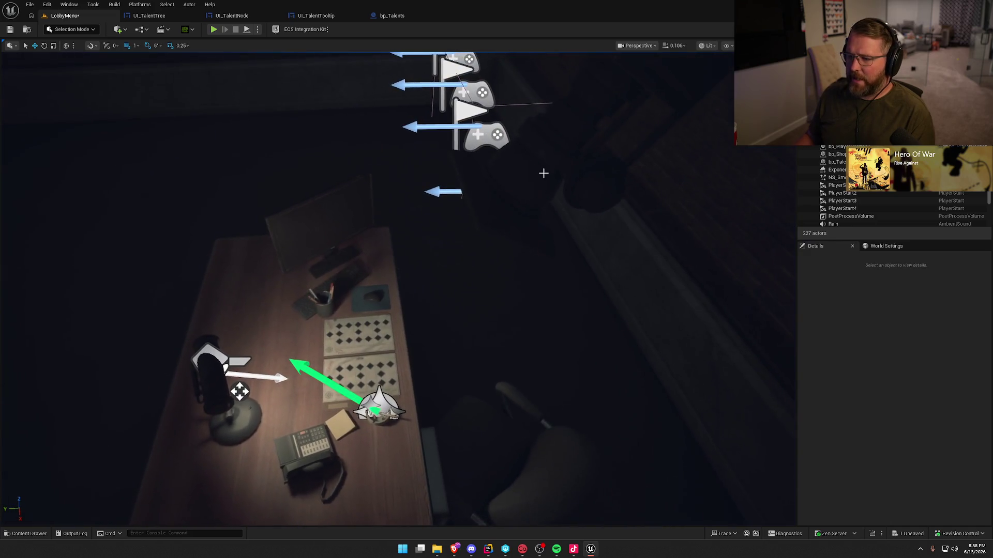
- Copy bp_Talents' X and Y location values onto bp_LobbyCamera3
{"action": "left_click", "coordinate": [581, 166]}
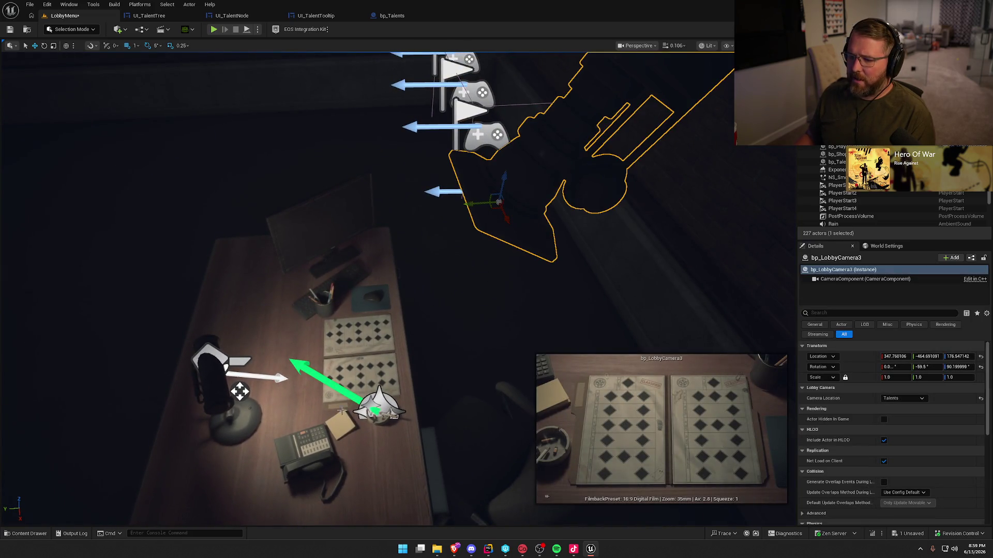
{"action": "left_click", "coordinate": [368, 351]}
{"action": "scroll", "coordinate": [368, 351], "scroll_direction": "down", "scroll_amount": 5}
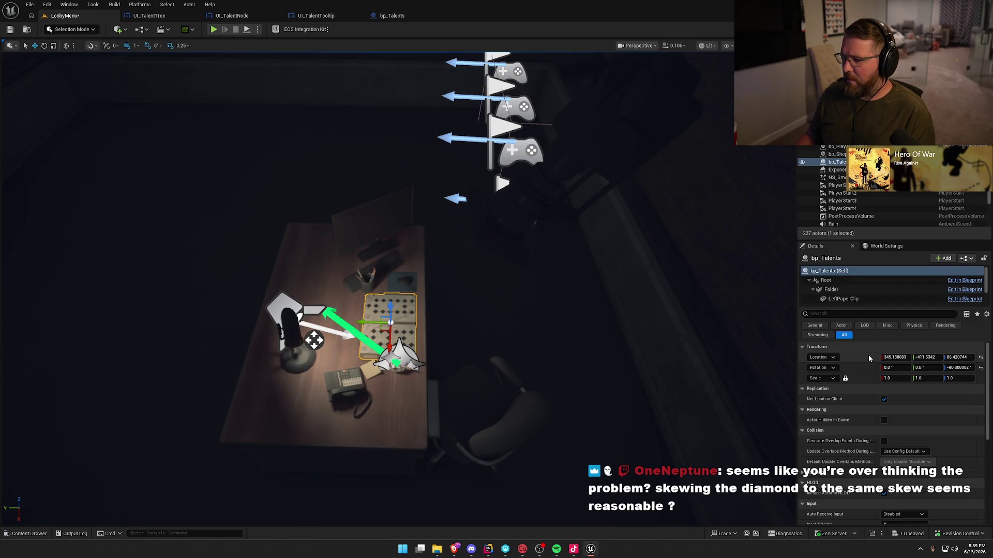
{"action": "left_click", "coordinate": [899, 357]}
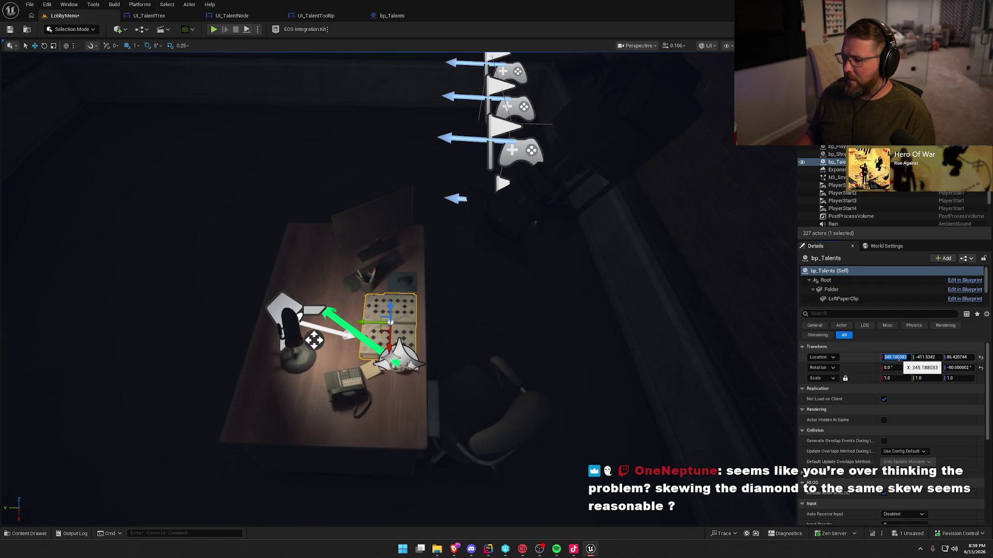
{"action": "key", "text": "Escape"}
{"action": "key", "text": "ctrl+z"}
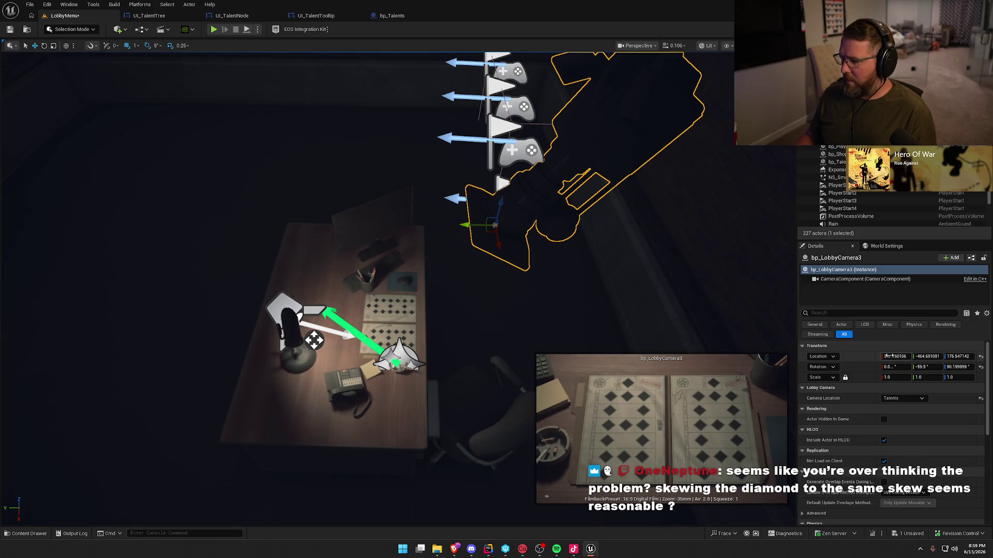
{"action": "left_click", "coordinate": [888, 356]}
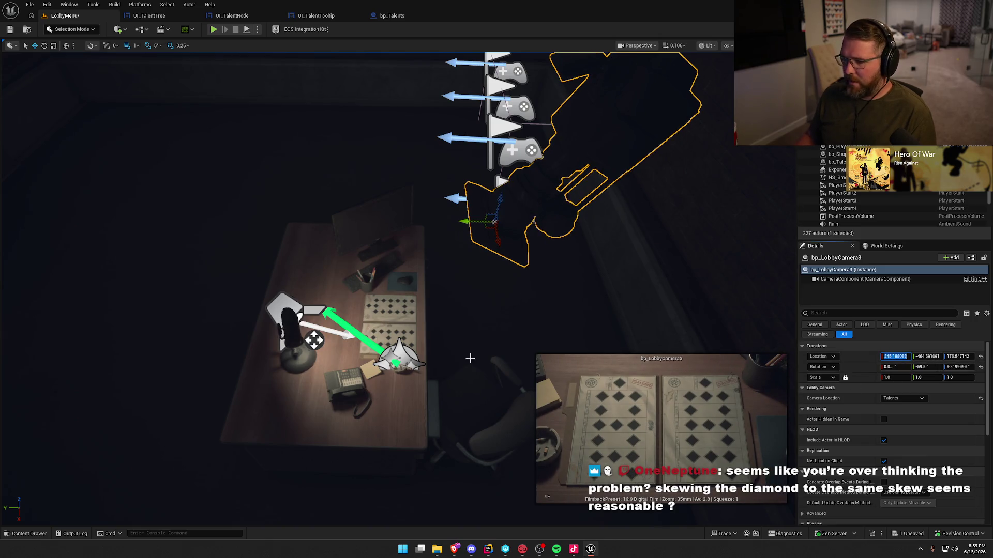
{"action": "key", "text": "Escape"}
{"action": "key", "text": "ctrl+z"}
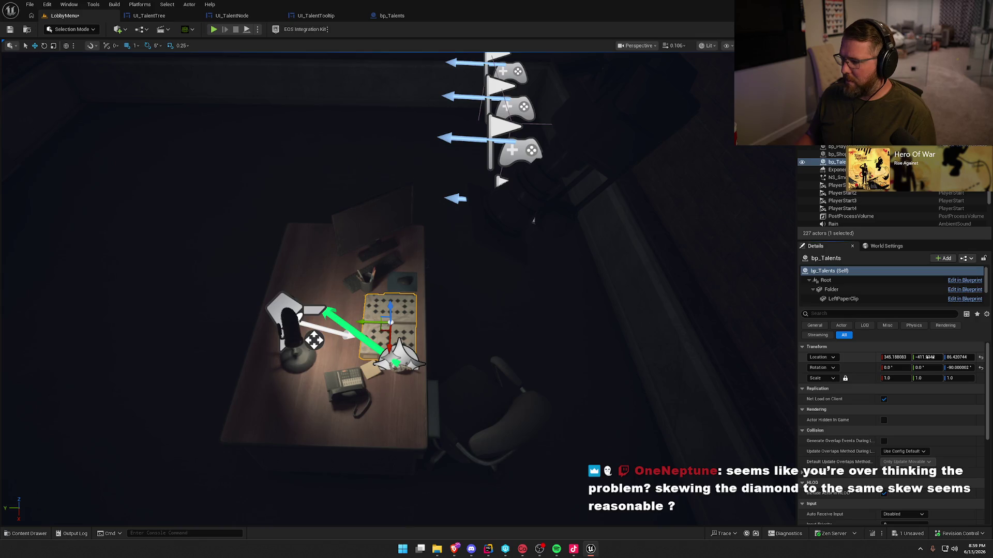
{"action": "key", "text": "ctrl+y"}
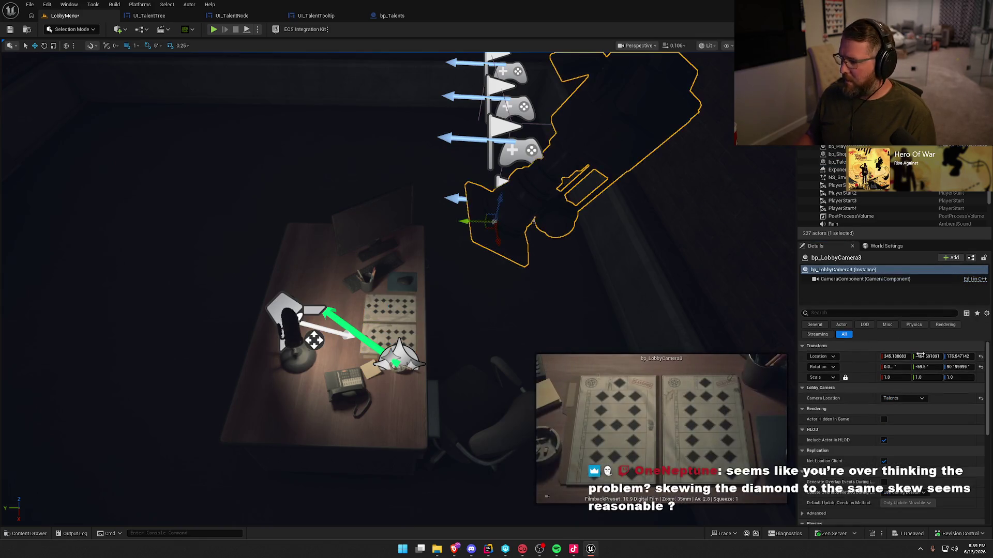
{"action": "key", "text": "ctrl+y"}
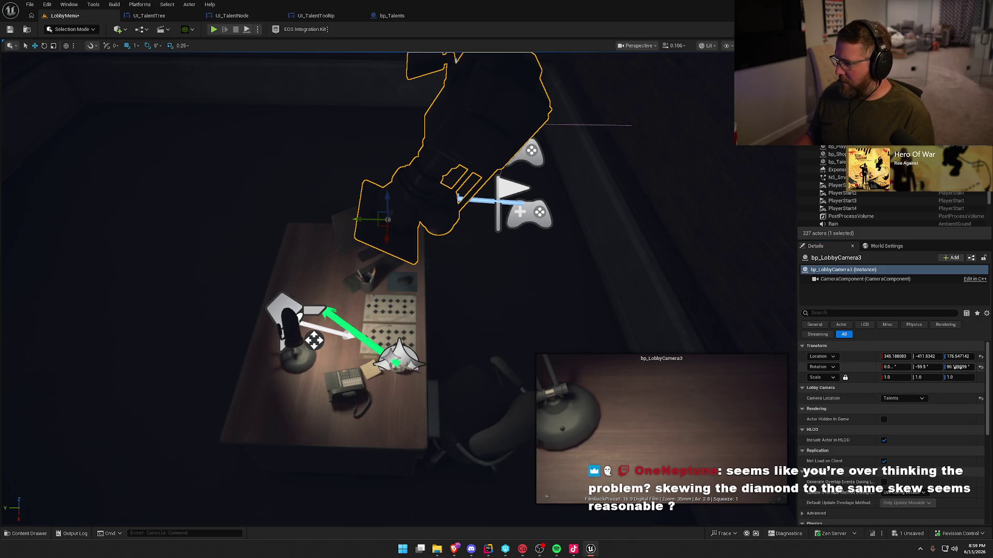
- Set the camera's pitch rotation to -90 so it looks straight down
{"action": "left_click", "coordinate": [926, 367]}
{"action": "type", "text": "-56"}
{"action": "key", "text": "Return"}
{"action": "left_click_drag", "start_coordinate": [924, 367], "coordinate": [900, 367]}
{"action": "left_click", "coordinate": [923, 367]}
{"action": "type", "text": "-90"}
{"action": "key", "text": "Return"}
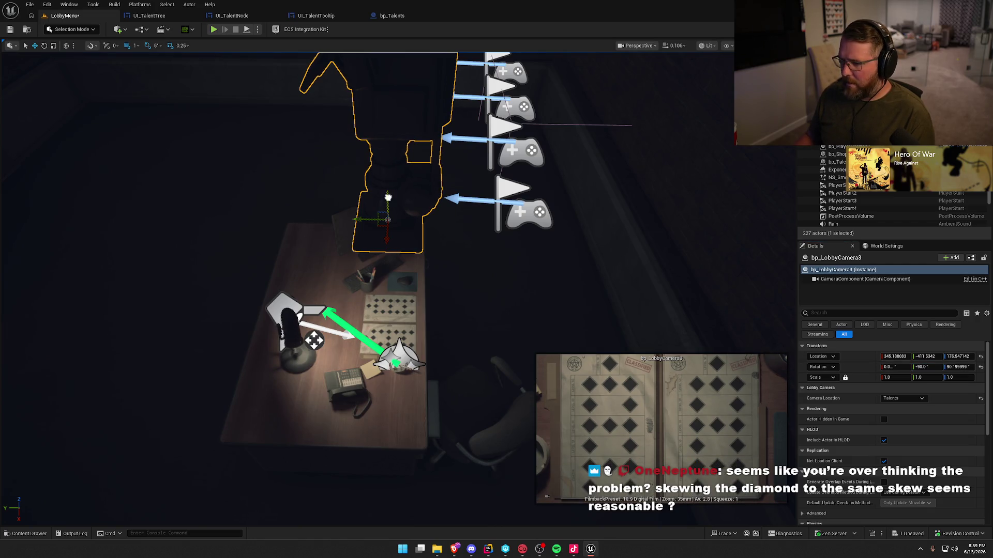
- Reposition the camera above the folder, save the level, and play to the Talents page
{"action": "left_click_drag", "start_coordinate": [387, 197], "coordinate": [386, 170]}
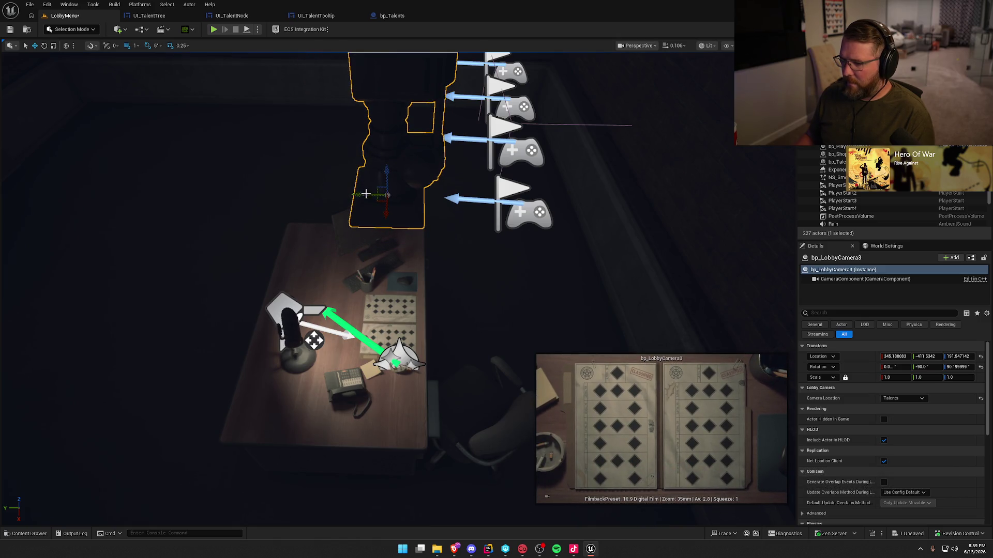
{"action": "left_click_drag", "start_coordinate": [362, 195], "coordinate": [360, 194]}
{"action": "left_click", "coordinate": [9, 30]}
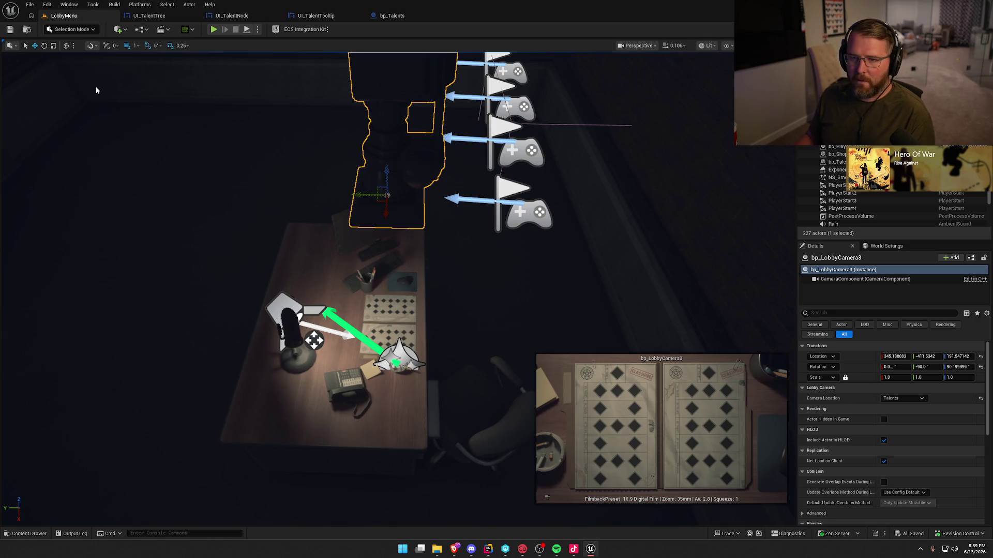
{"action": "left_click", "coordinate": [214, 30]}
{"action": "left_click", "coordinate": [448, 93]}
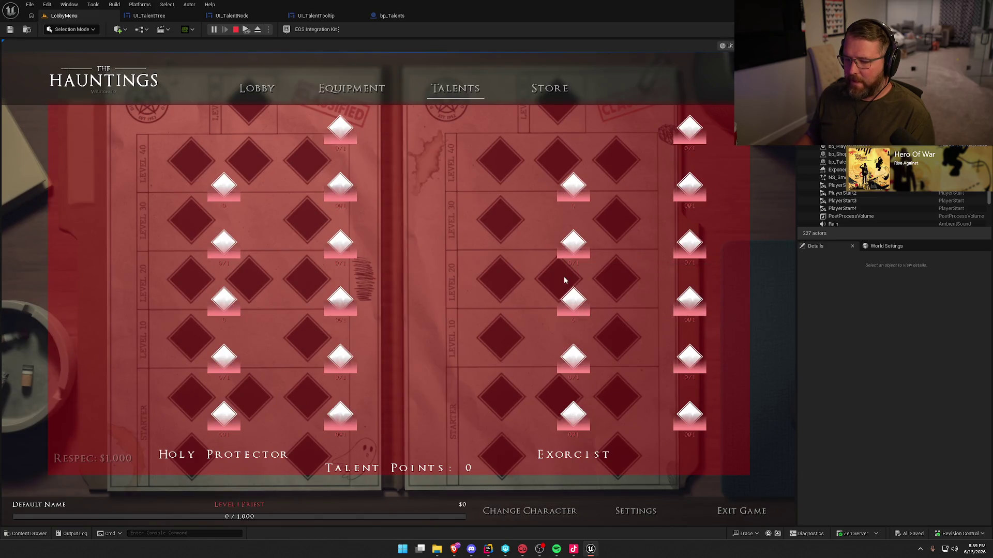
- Raise bp_LobbyCamera3 to Z 203.5 and replay the game on the Talents page
{"action": "key", "text": "Escape"}
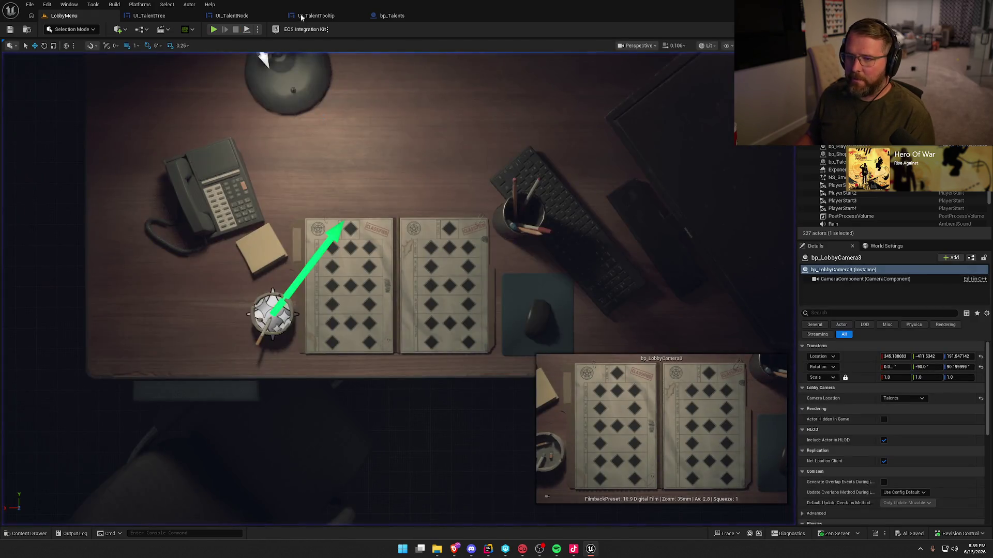
{"action": "key", "text": "f"}
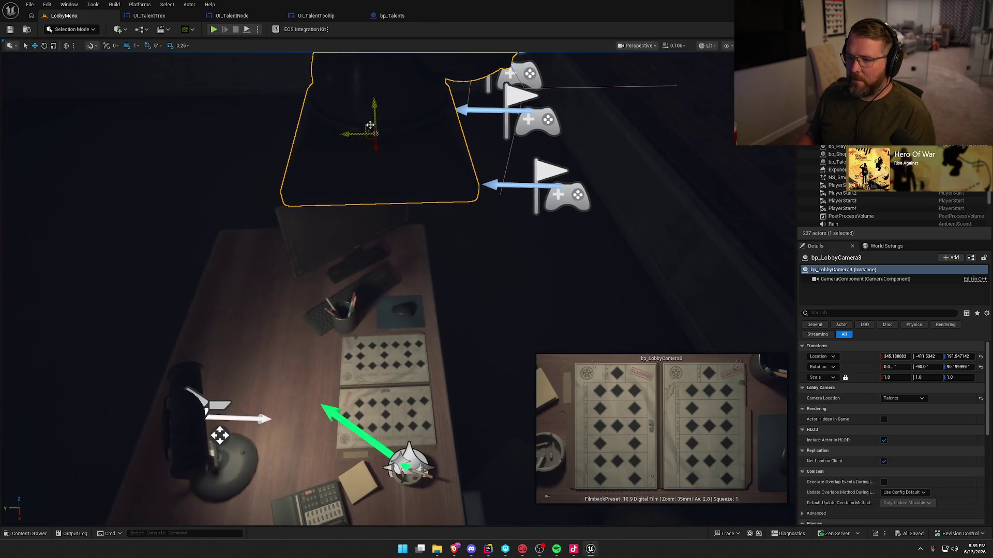
{"action": "left_click_drag", "start_coordinate": [373, 104], "coordinate": [374, 72]}
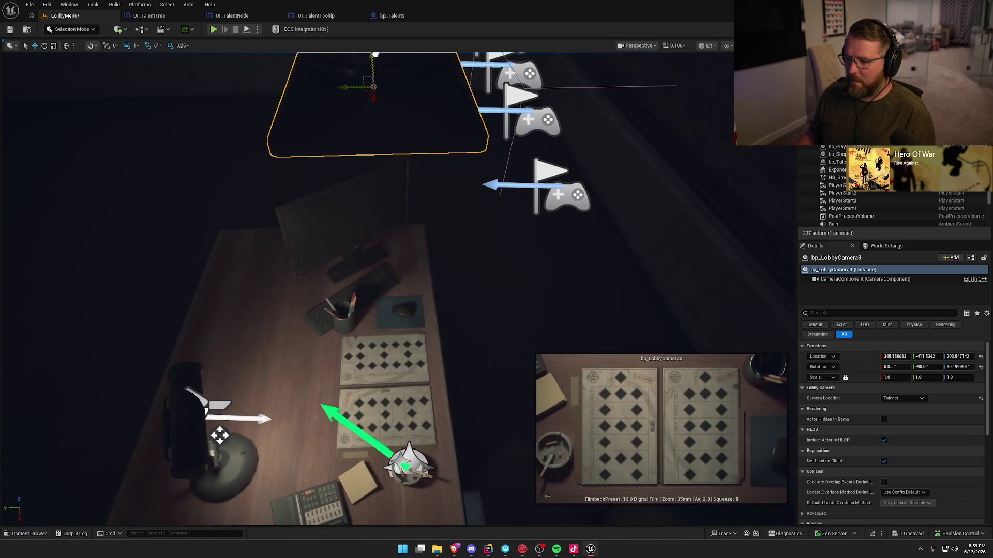
{"action": "scroll", "coordinate": [383, 130], "scroll_direction": "down", "scroll_amount": 2}
{"action": "left_click_drag", "start_coordinate": [389, 149], "coordinate": [356, 167]}
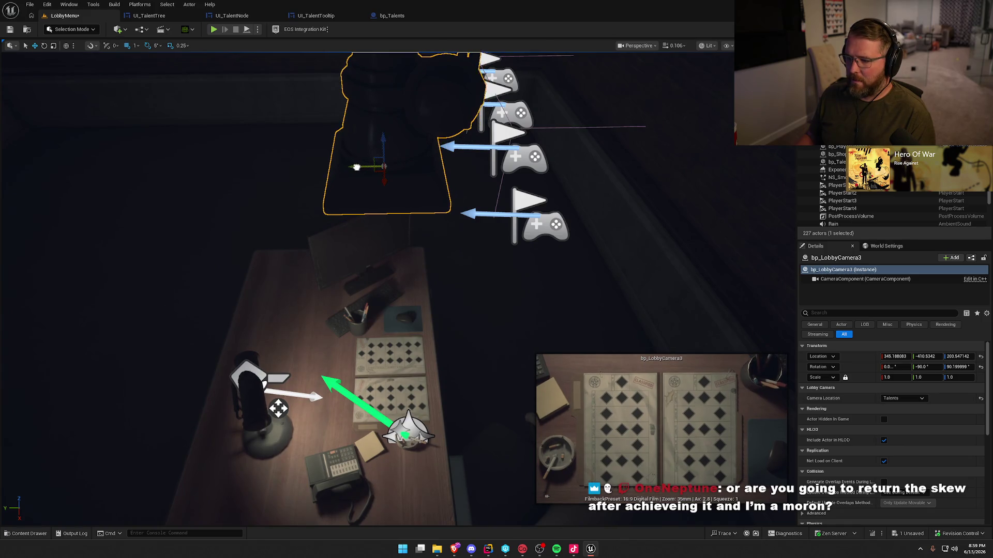
{"action": "left_click", "coordinate": [214, 30]}
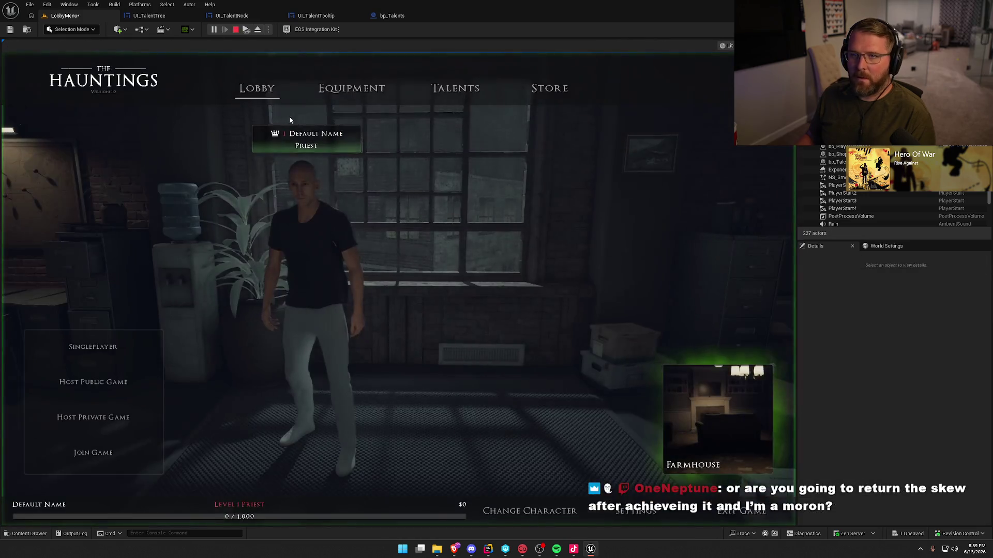
{"action": "left_click", "coordinate": [460, 91]}
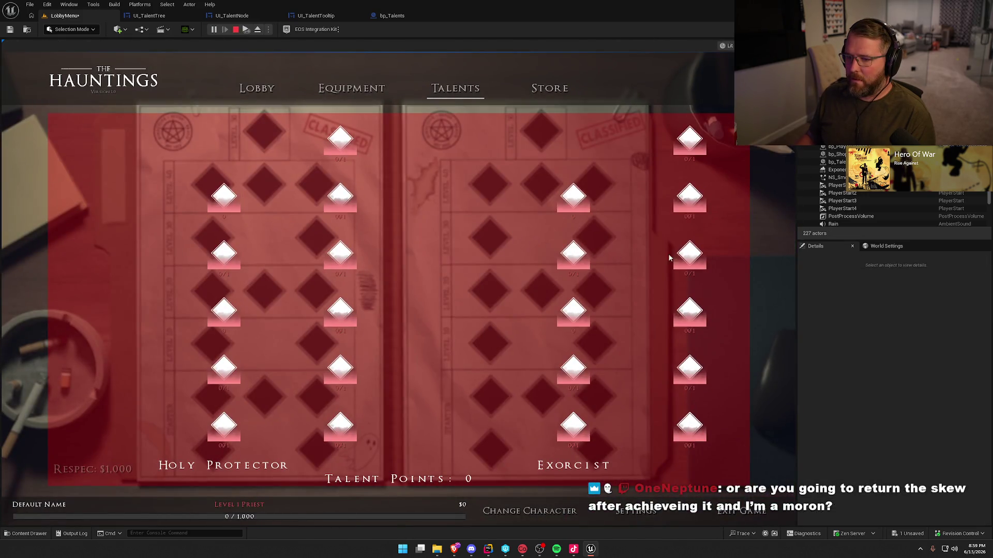
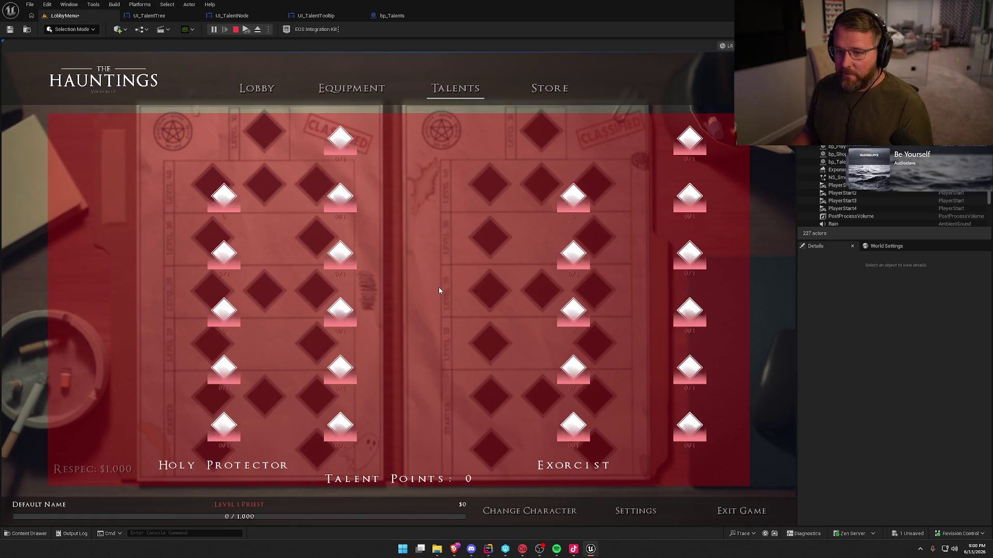
- Stop the game and raise bp_LobbyCamera3 to about Z 215.5
{"action": "key", "text": "Escape"}
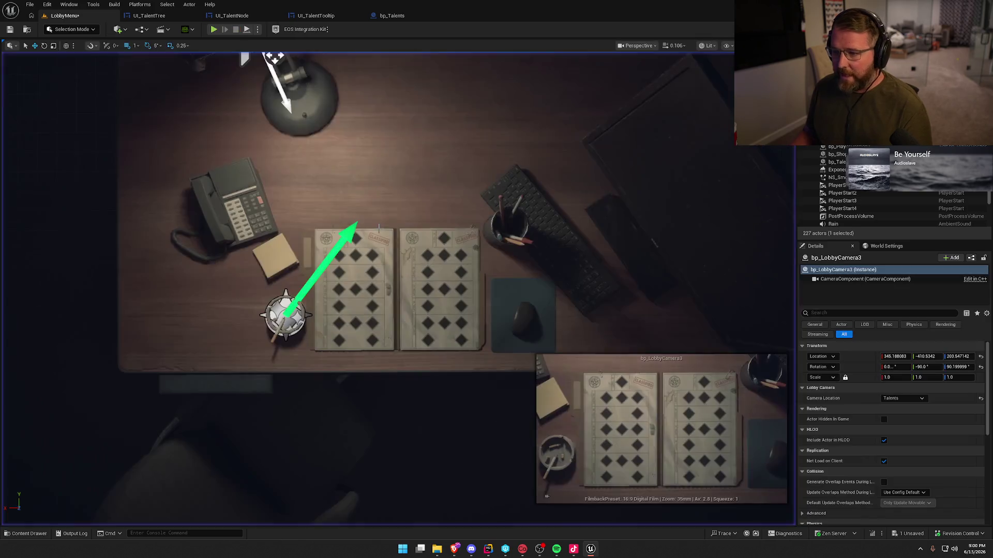
{"action": "key", "text": "f"}
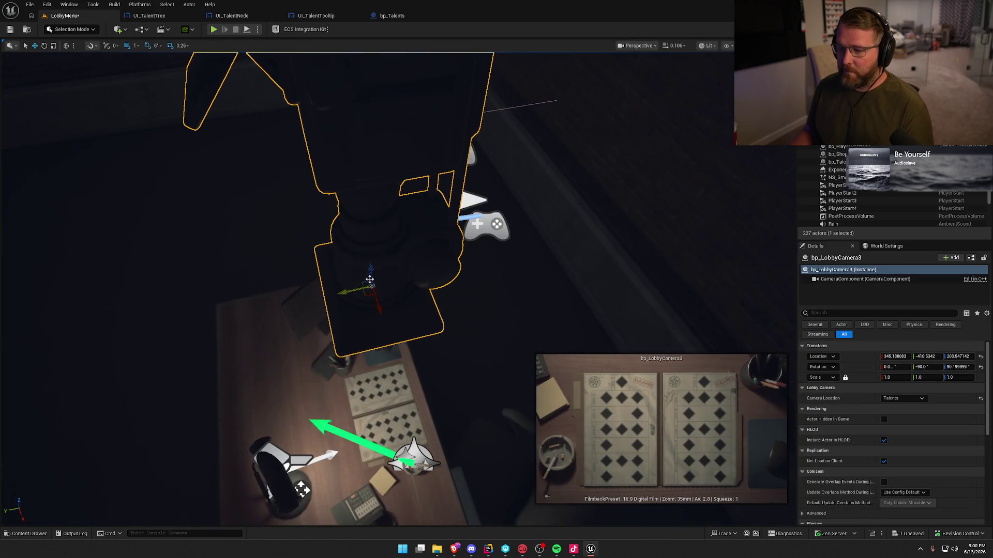
{"action": "left_click_drag", "start_coordinate": [367, 271], "coordinate": [371, 243]}
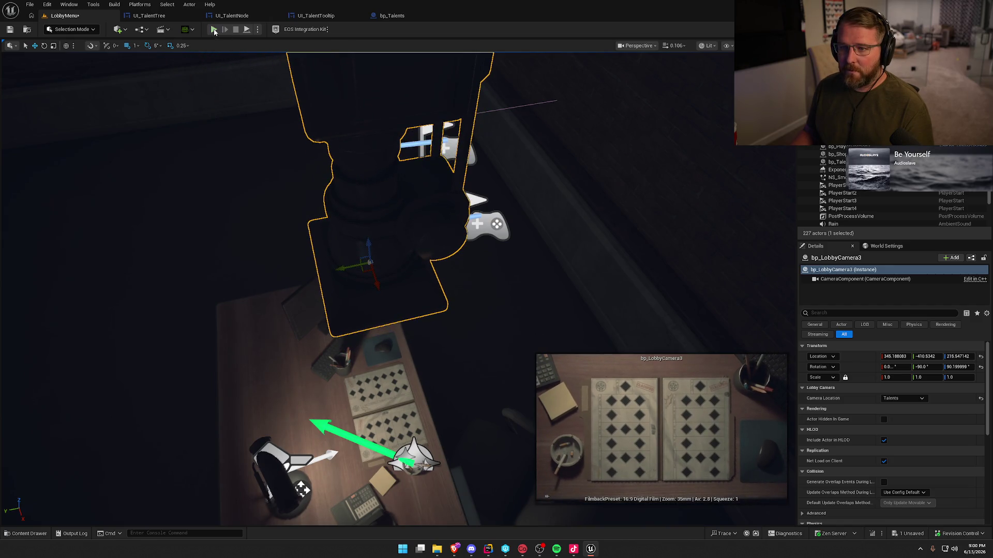
- Play the lobby and recheck how the Talents nodes line up with the desk sheets
{"action": "key", "text": "alt+p"}
{"action": "left_click", "coordinate": [454, 86]}
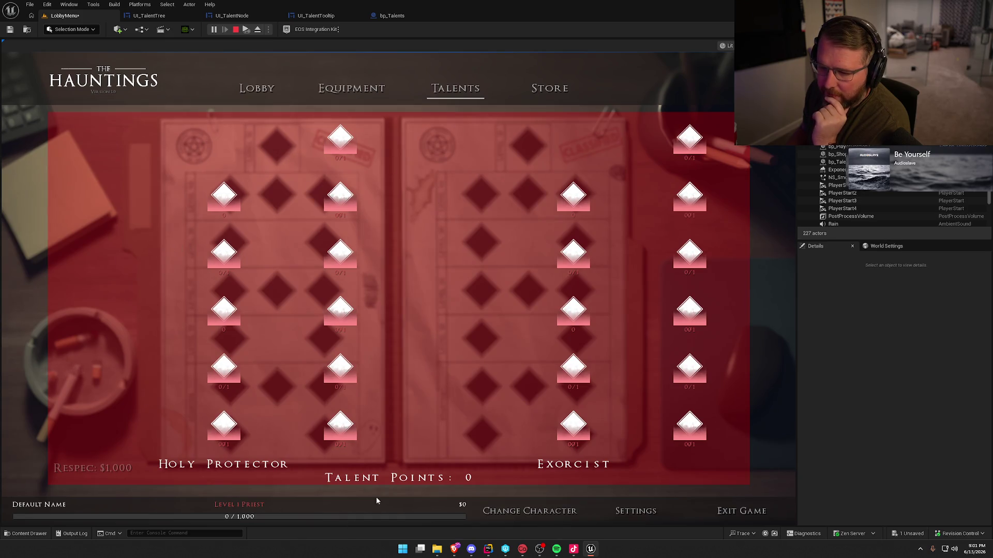
{"action": "key", "text": "Escape"}
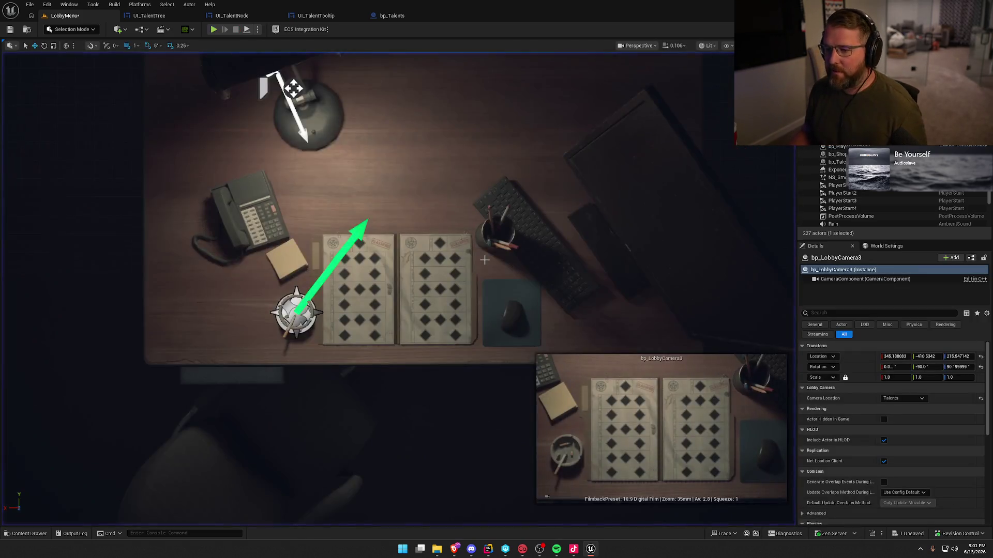
- Pilot bp_LobbyCamera3 to look through its own view
{"action": "key", "text": "f"}
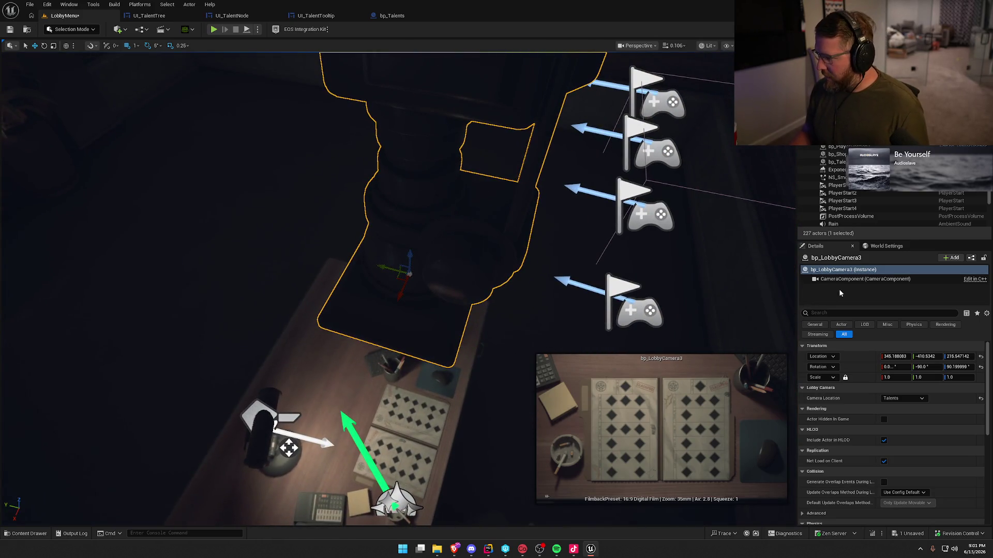
{"action": "left_click", "coordinate": [848, 279]}
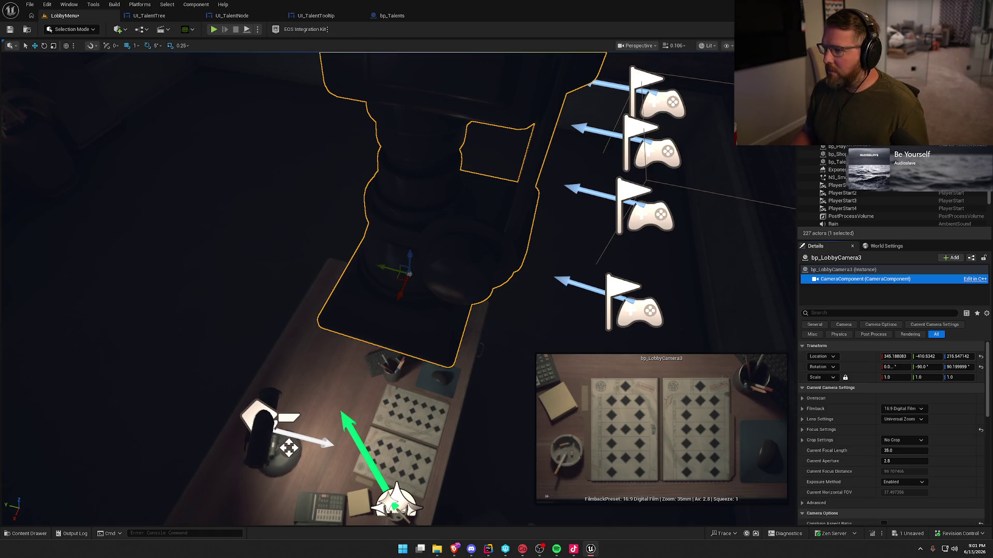
{"action": "right_click", "coordinate": [412, 100]}
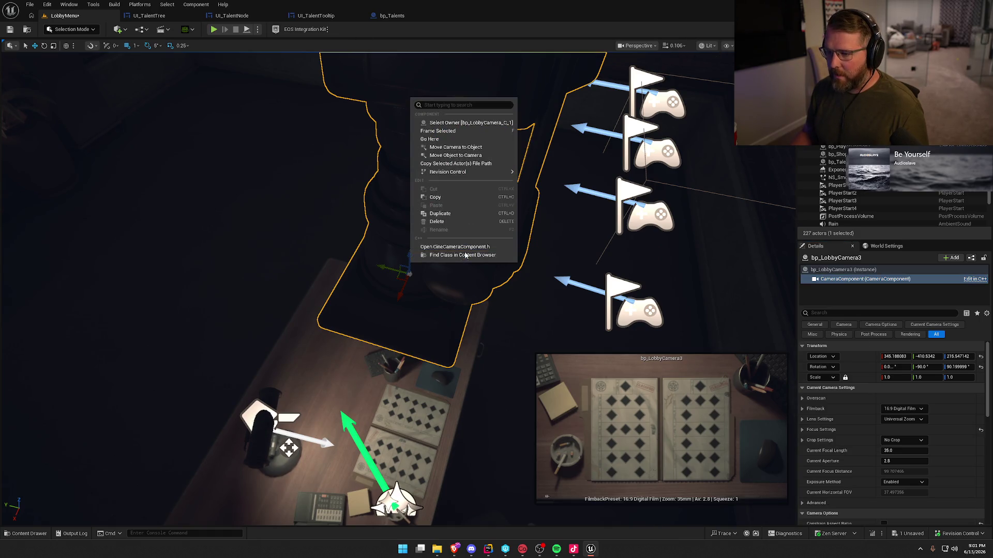
{"action": "left_click", "coordinate": [307, 208]}
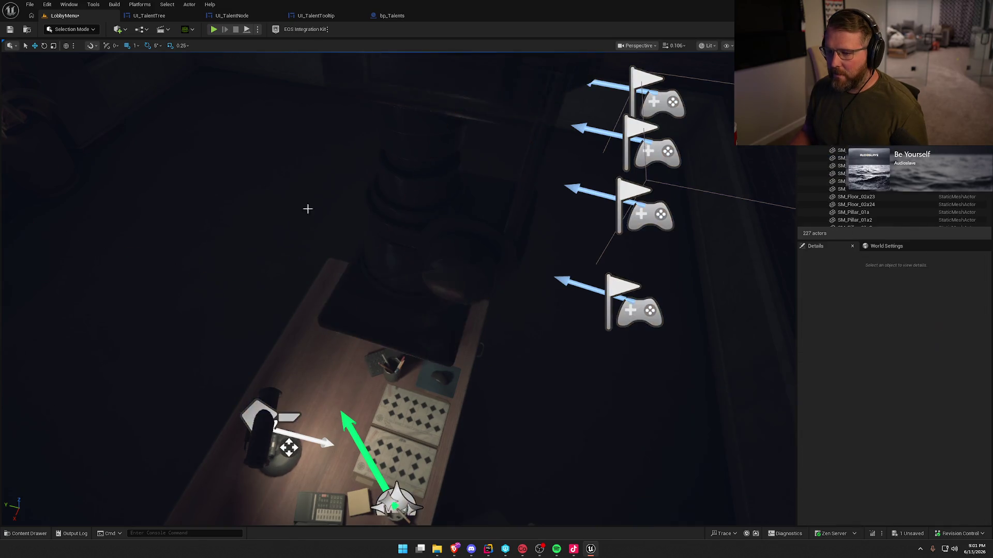
{"action": "left_click", "coordinate": [433, 234]}
{"action": "right_click", "coordinate": [431, 233]}
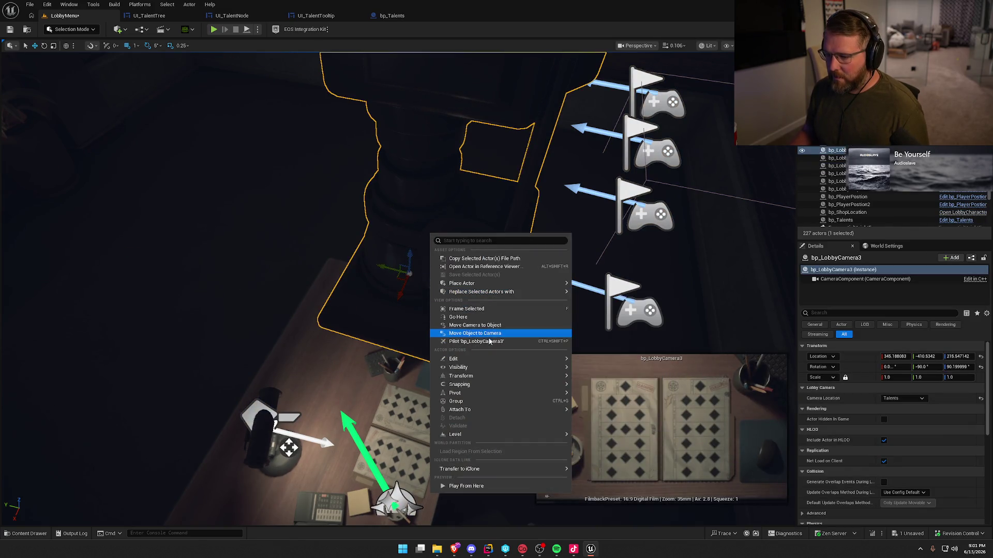
{"action": "left_click", "coordinate": [490, 341]}
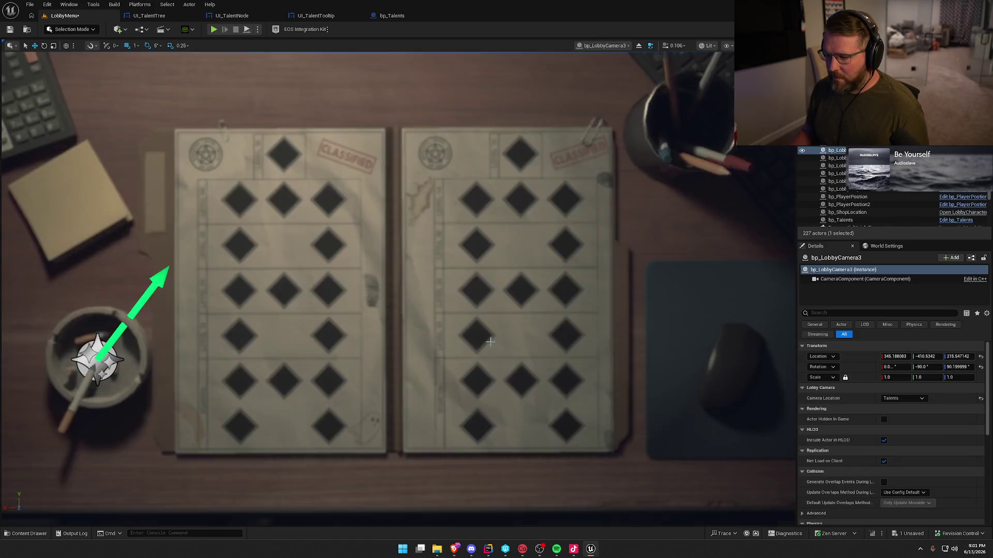
- Set the CameraComponent yaw to 90 and sample Manual Focus Distance from the sheets (128.5 cm)
{"action": "left_click", "coordinate": [855, 280]}
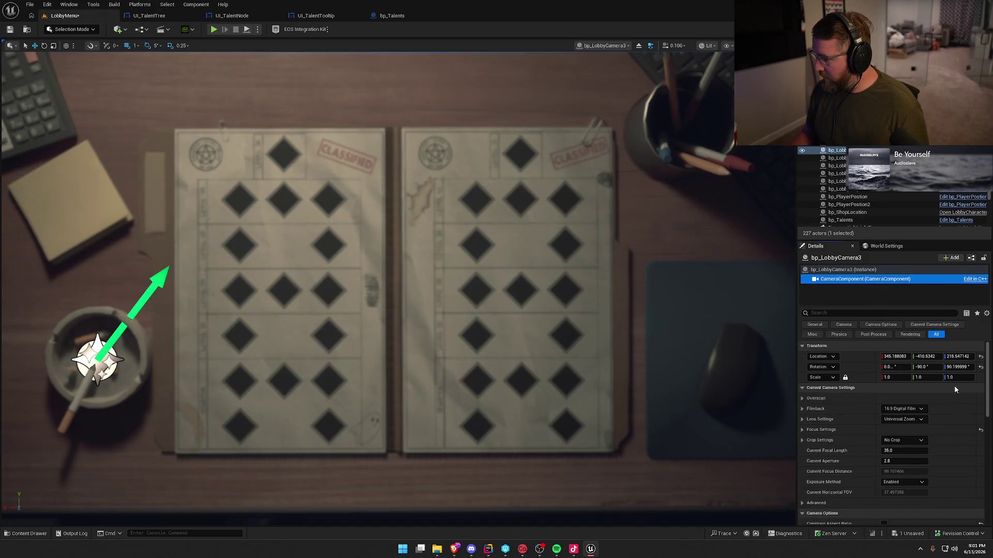
{"action": "left_click", "coordinate": [962, 367]}
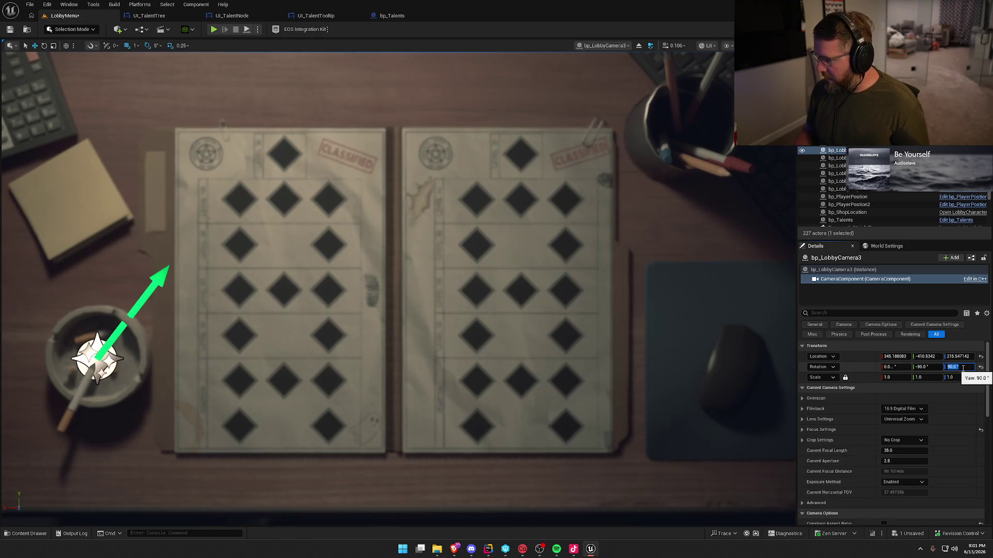
{"action": "left_click", "coordinate": [924, 367]}
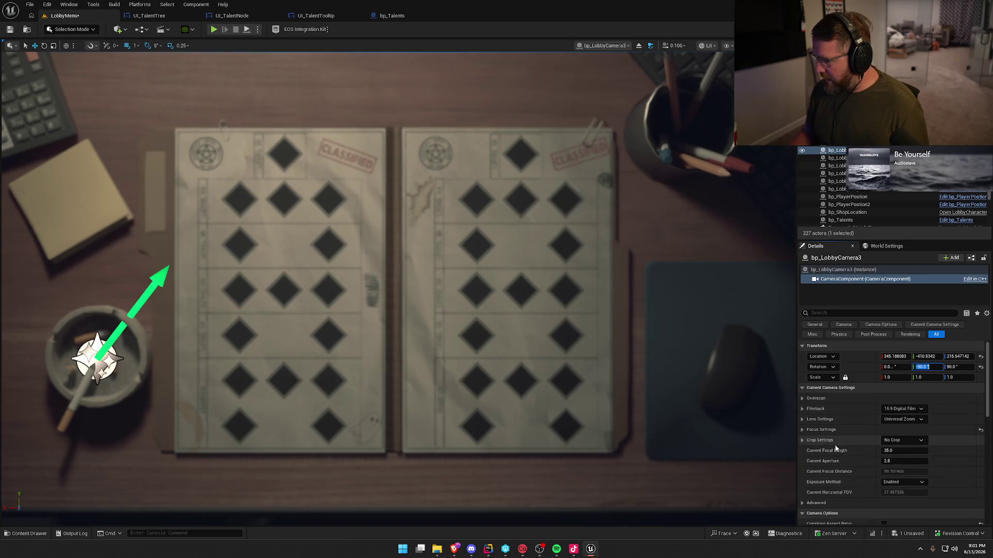
{"action": "left_click", "coordinate": [822, 430]}
{"action": "left_click", "coordinate": [923, 451]}
{"action": "left_click", "coordinate": [410, 285]}
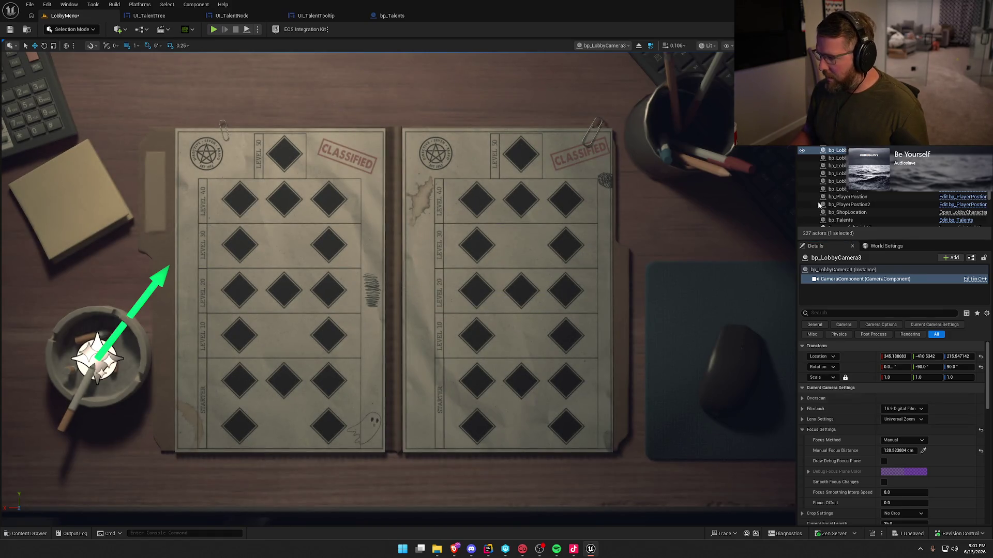
- Eject from the camera and save the level
{"action": "left_click", "coordinate": [638, 46]}
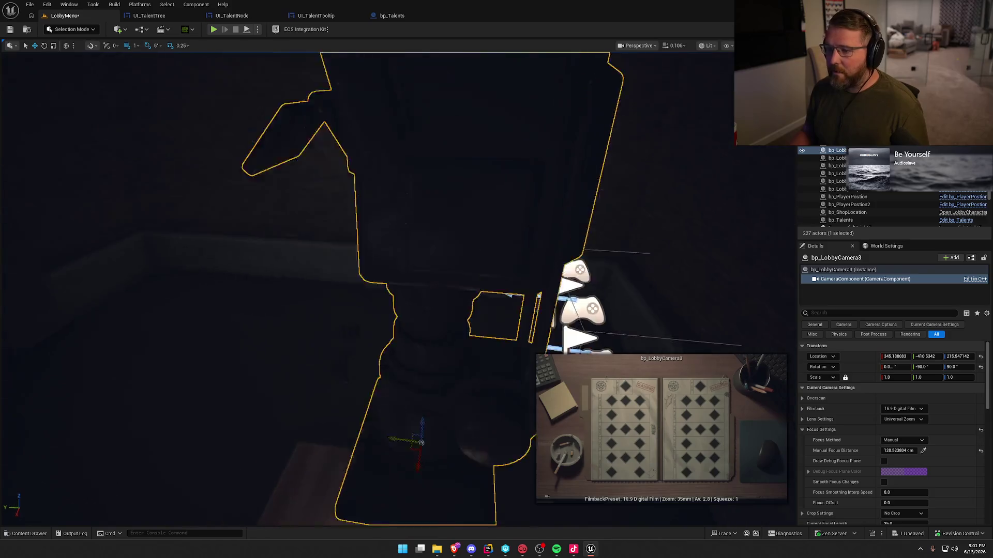
{"action": "key", "text": "Escape"}
{"action": "key", "text": "ctrl+s"}
- Play the game and inspect the Holy Protector and Exorcist node tooltips on the Talents screen
{"action": "left_click", "coordinate": [214, 29]}
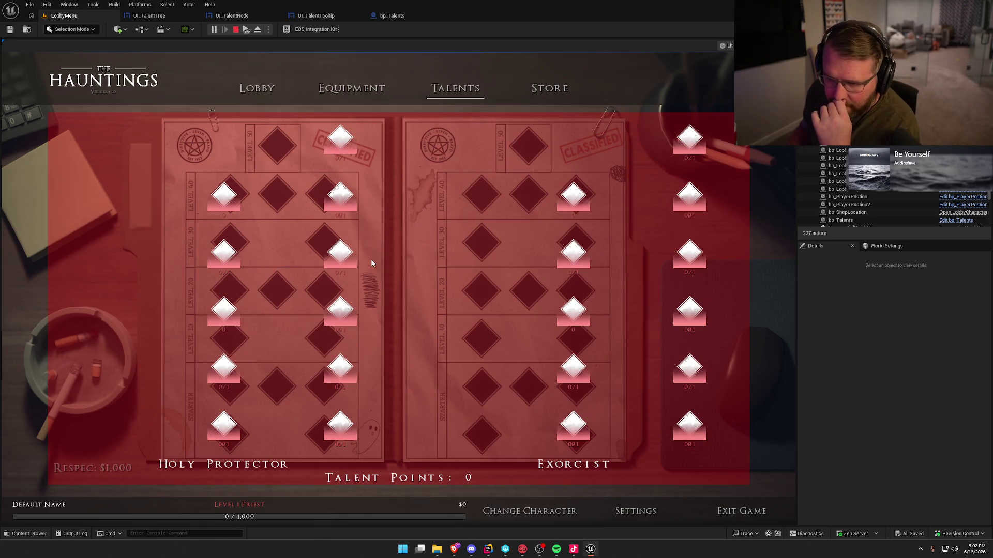
{"action": "mouse_move", "coordinate": [225, 202]}
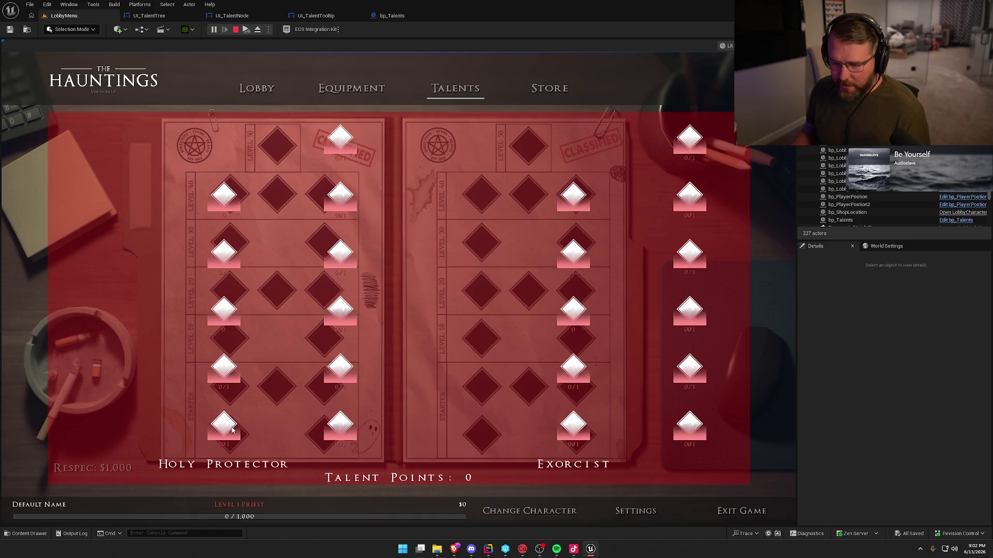
{"action": "mouse_move", "coordinate": [224, 430]}
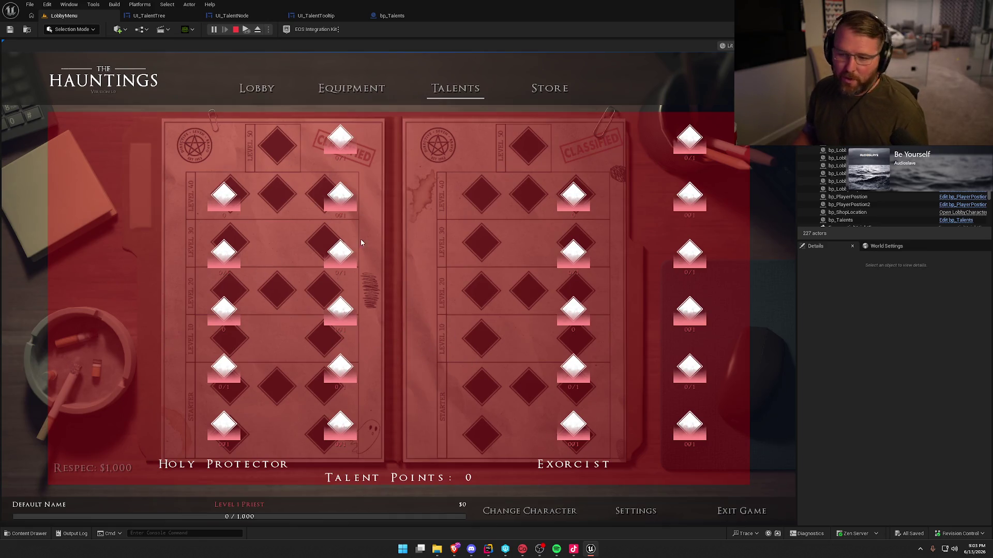
- Stop the game and open TalentTreeScreen.cpp from the Lobby folder in Rider
{"action": "key", "text": "Escape"}
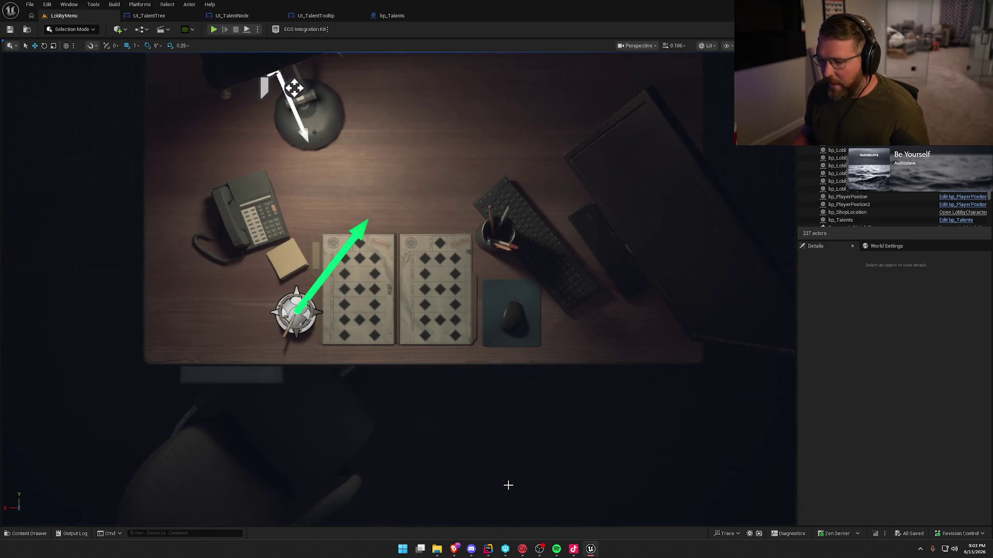
{"action": "left_click", "coordinate": [488, 549]}
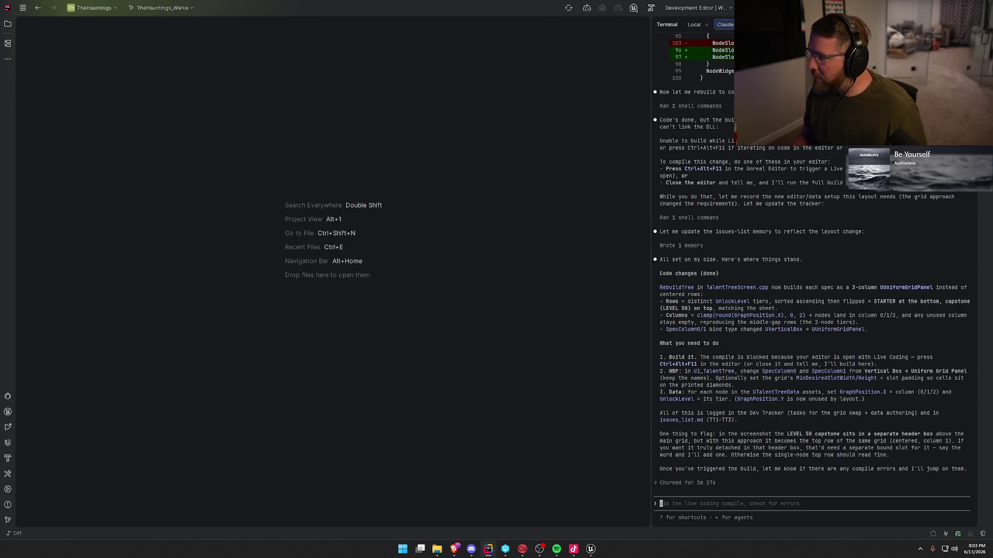
{"action": "left_click", "coordinate": [8, 24]}
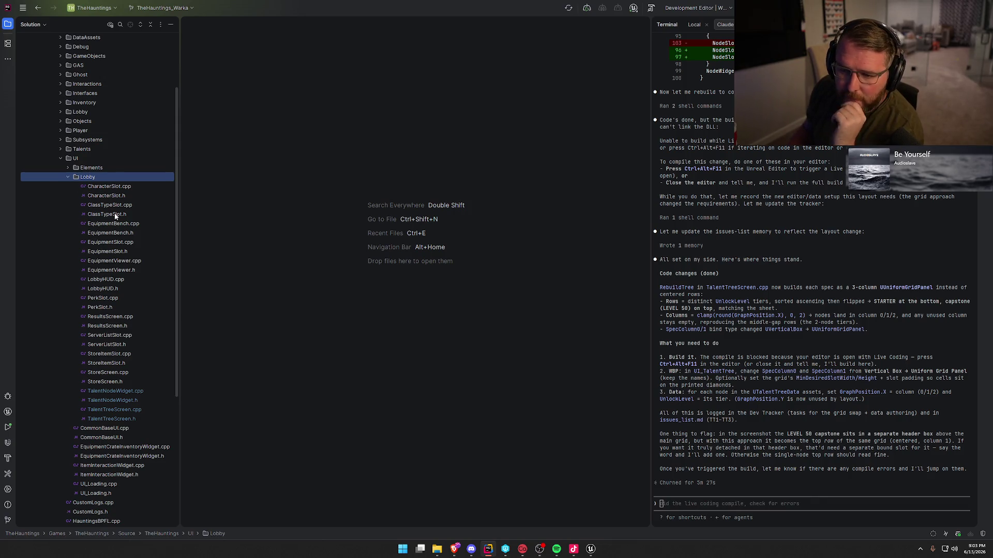
{"action": "left_click", "coordinate": [119, 419]}
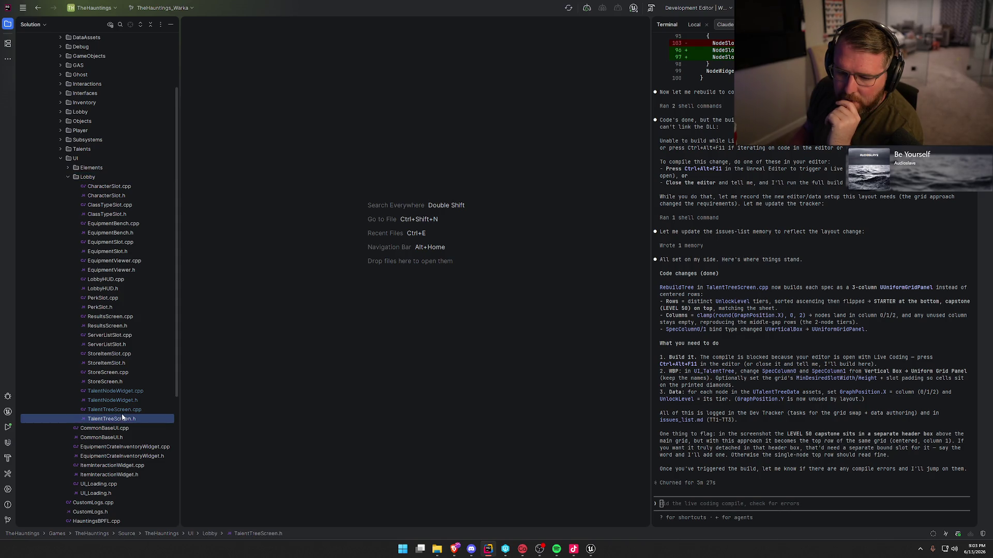
{"action": "left_click", "coordinate": [123, 413]}
{"action": "double_click", "coordinate": [123, 413]}
- Hide the side panels and search 'grid' to find the UniformGridPanel columns line
{"action": "key", "text": "alt+1"}
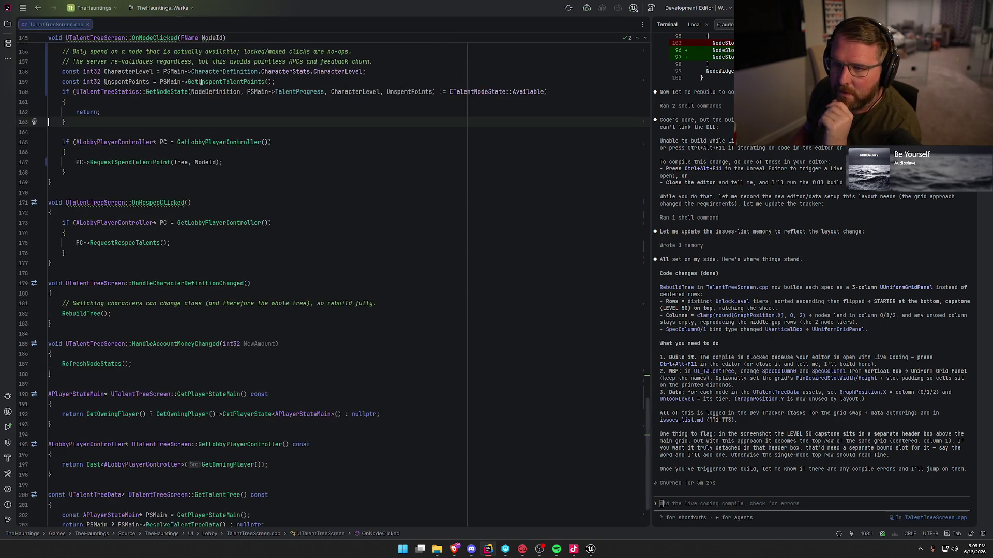
{"action": "key", "text": "alt+F12"}
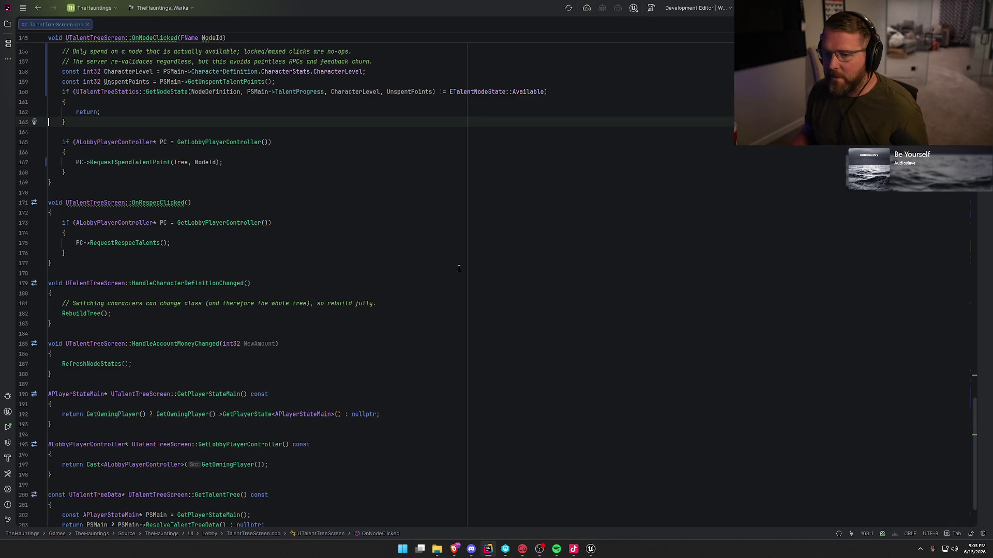
{"action": "left_click", "coordinate": [360, 213]}
{"action": "key", "text": "ctrl+f"}
{"action": "type", "text": "g"}
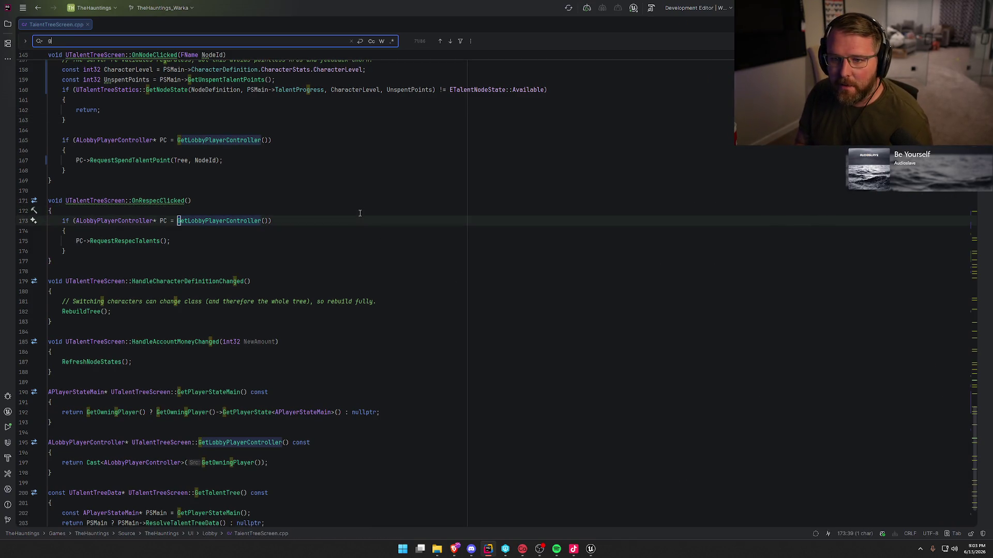
{"action": "type", "text": "rid"}
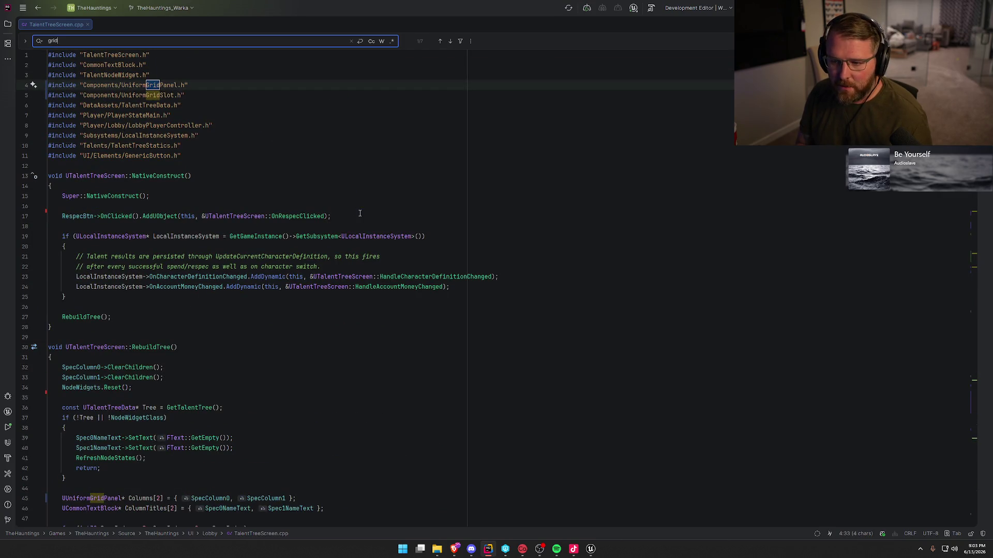
{"action": "key", "text": "Return"}
{"action": "key", "text": "Return"}
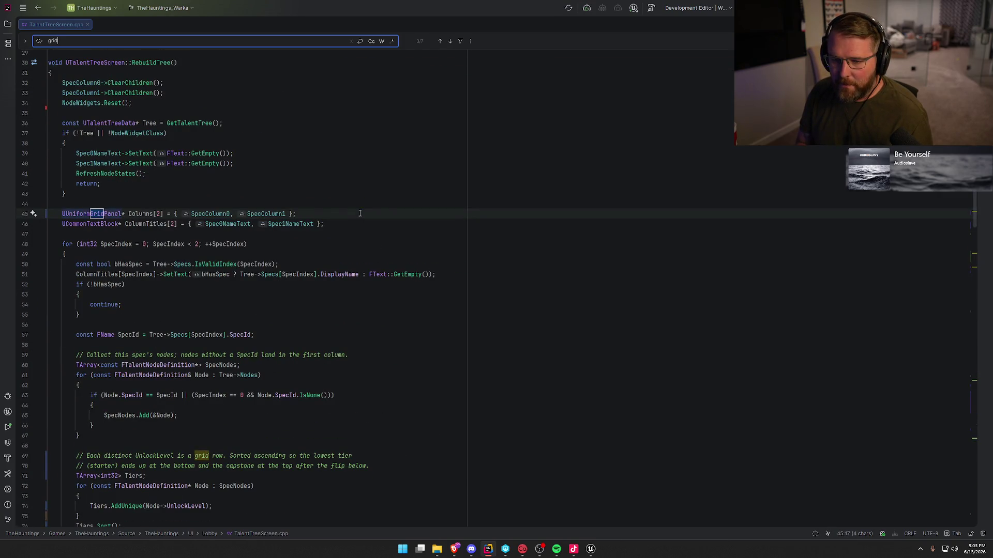
{"action": "left_click", "coordinate": [360, 214]}
{"action": "key", "text": "Escape"}
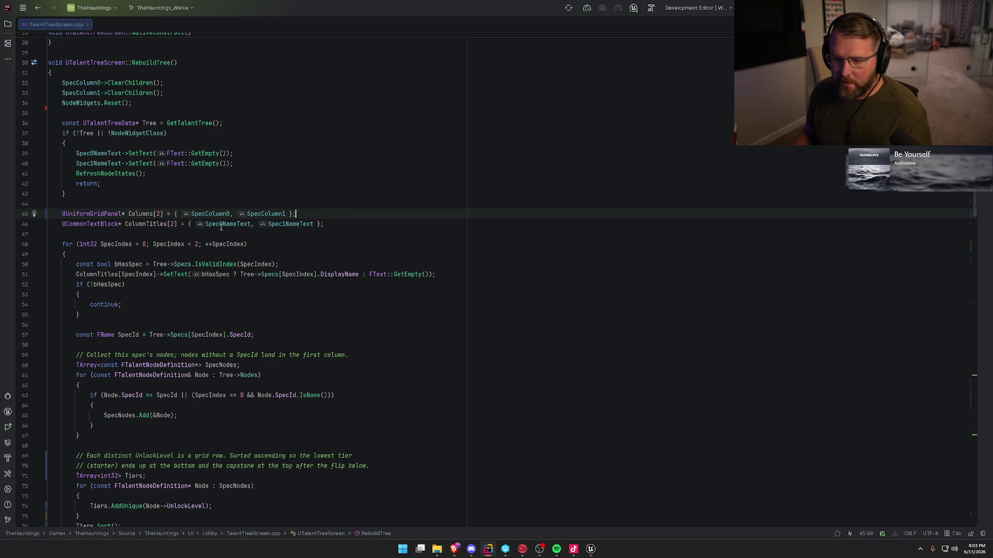
- Select Columns on line 45 and scroll down through UTalentTreeScreen::RebuildTree
{"action": "double_click", "coordinate": [143, 215]}
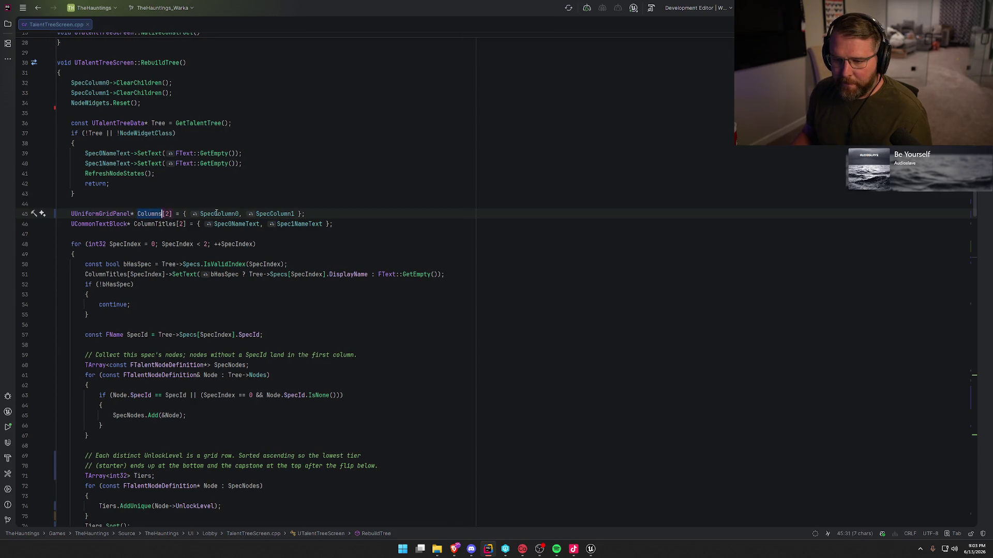
{"action": "scroll", "coordinate": [414, 370], "scroll_direction": "down", "scroll_amount": 4}
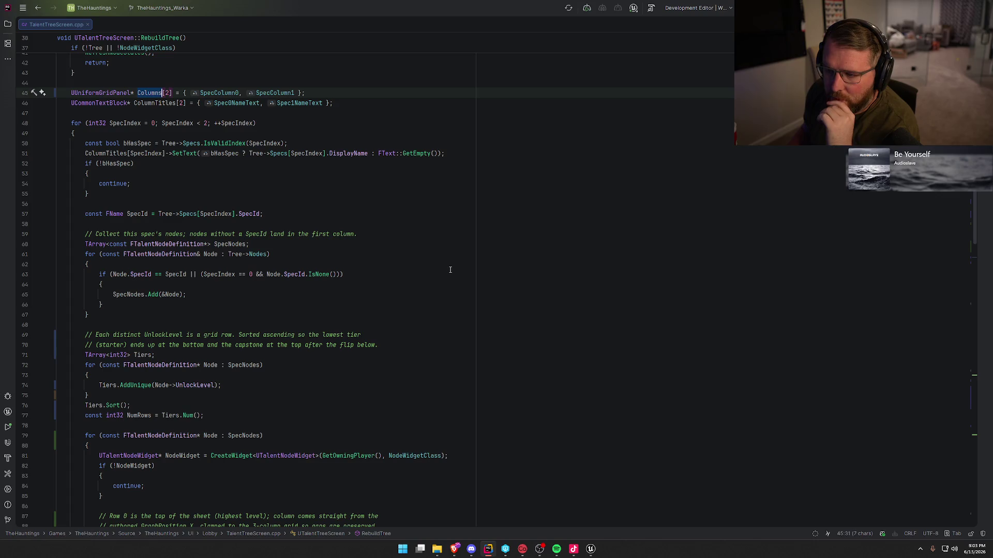
{"action": "scroll", "coordinate": [444, 269], "scroll_direction": "down", "scroll_amount": 3}
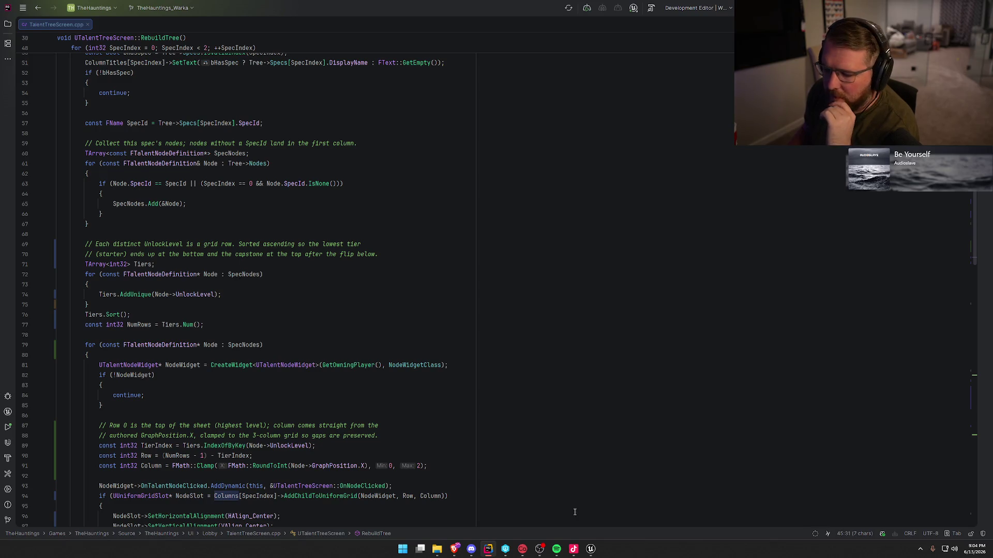
{"action": "left_click", "coordinate": [590, 549]}
- Browse UI/Assets and Logic/Data, opening and closing the DT_ClassDefaults data table
{"action": "key", "text": "ctrl+space"}
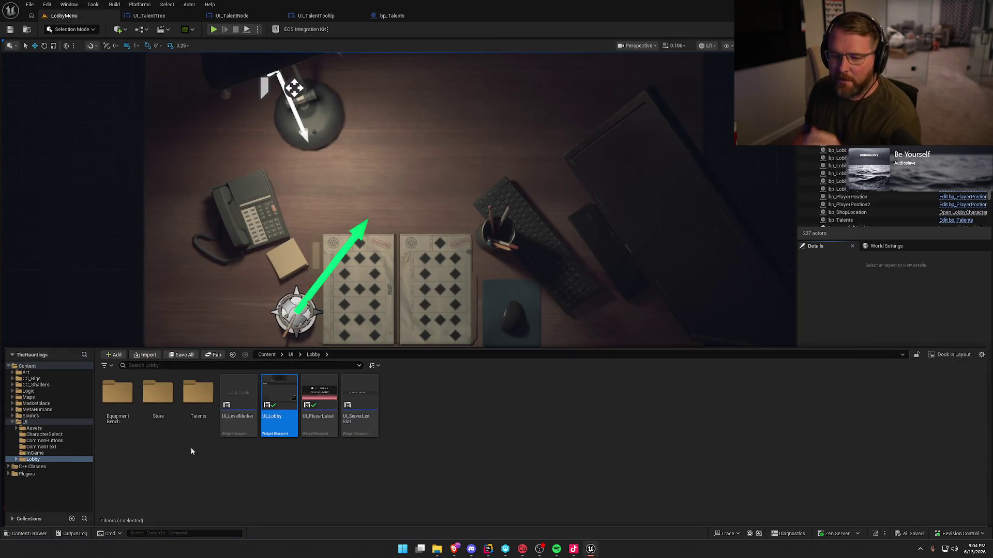
{"action": "left_click", "coordinate": [33, 429]}
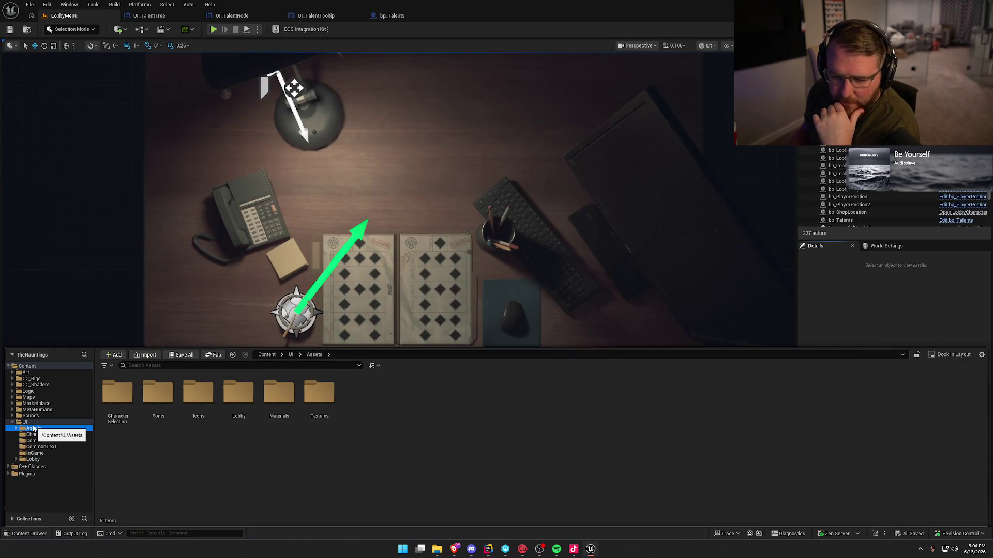
{"action": "left_click", "coordinate": [30, 391]}
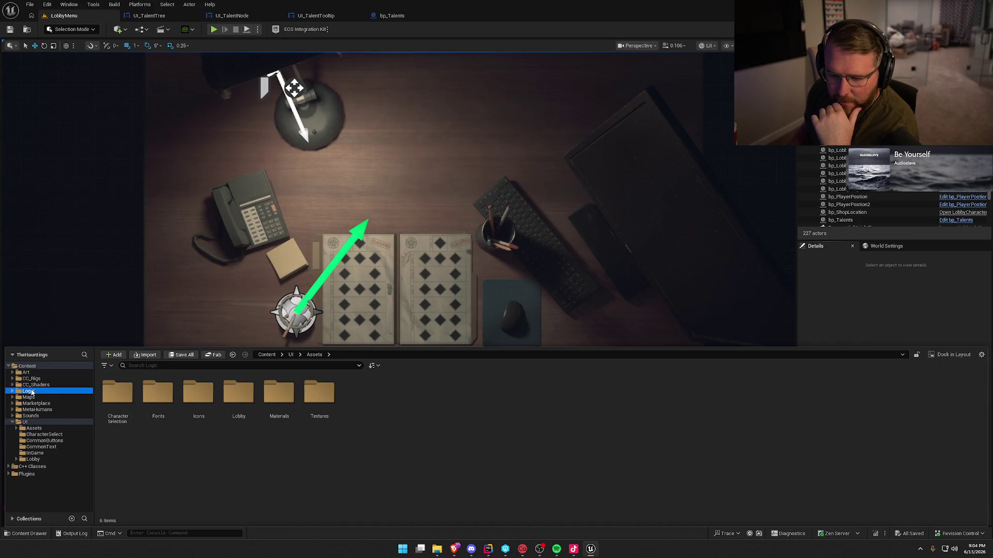
{"action": "double_click", "coordinate": [158, 393]}
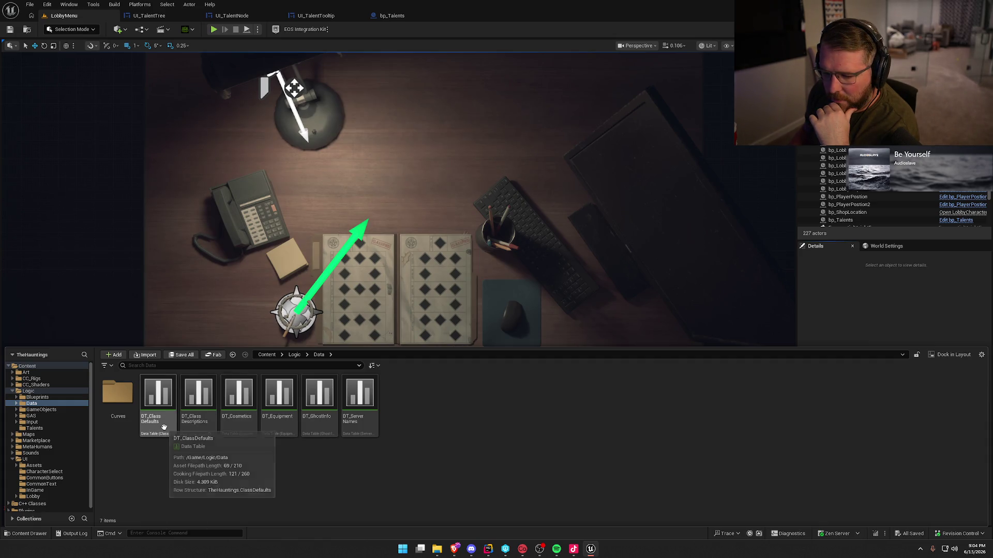
{"action": "left_click", "coordinate": [132, 419]}
{"action": "double_click", "coordinate": [151, 423]}
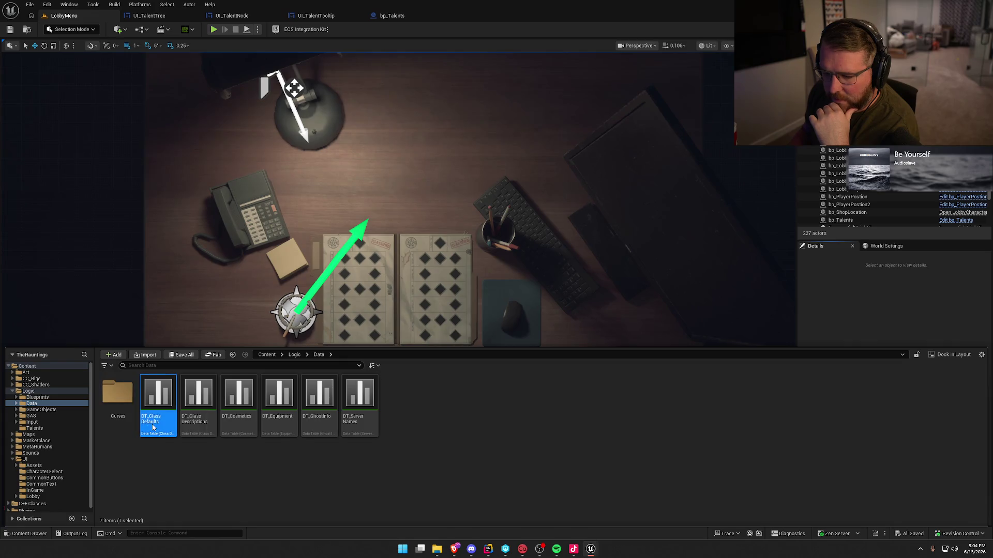
{"action": "left_click", "coordinate": [197, 64]}
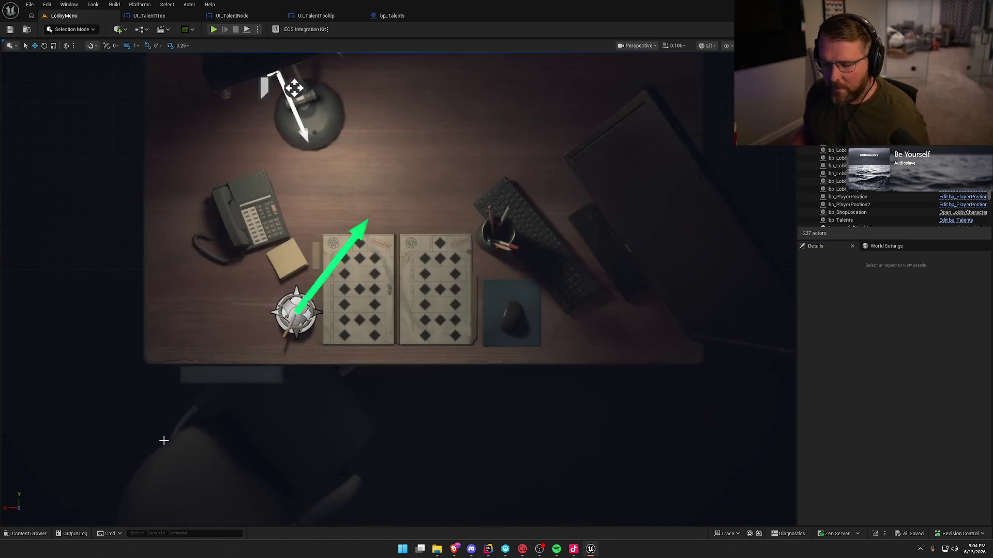
- Navigate to the Logic/Talents folder and select the DA_Priest asset
{"action": "key", "text": "ctrl+space"}
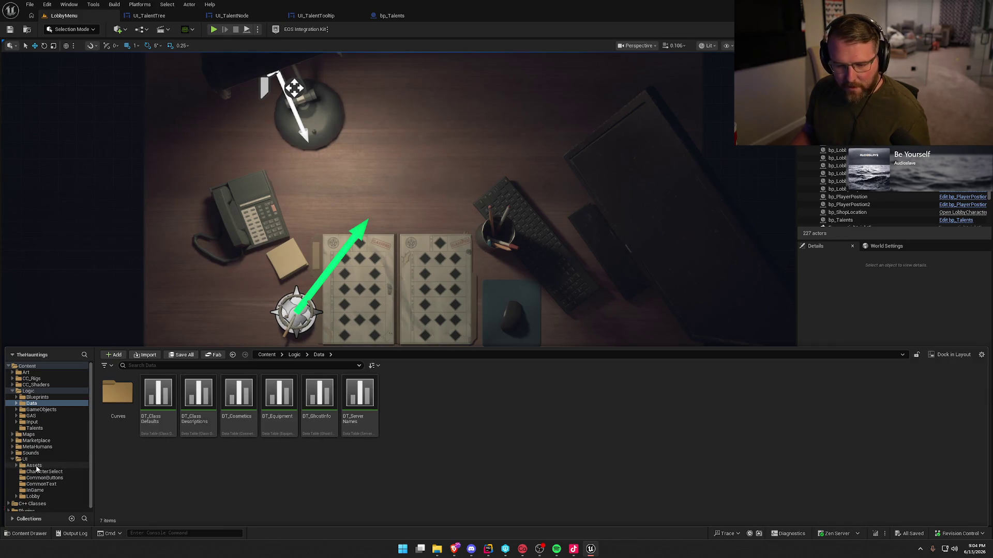
{"action": "left_click", "coordinate": [35, 466]}
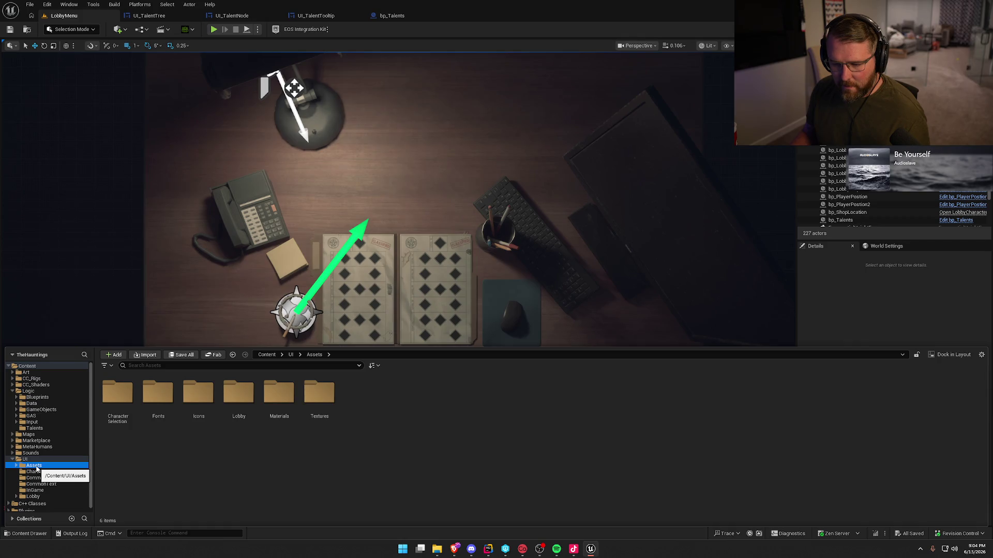
{"action": "left_click", "coordinate": [32, 404]}
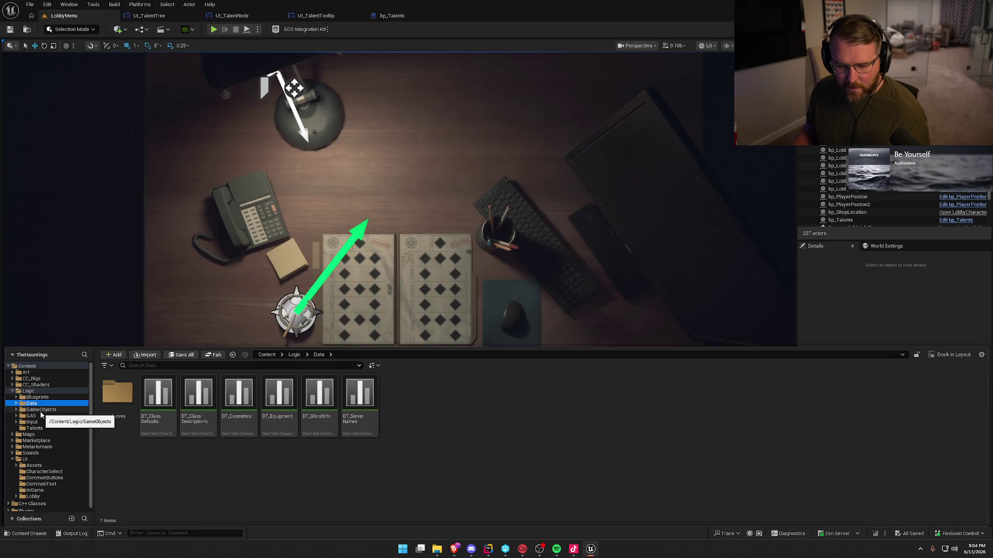
{"action": "left_click", "coordinate": [34, 428]}
{"action": "left_click", "coordinate": [124, 414]}
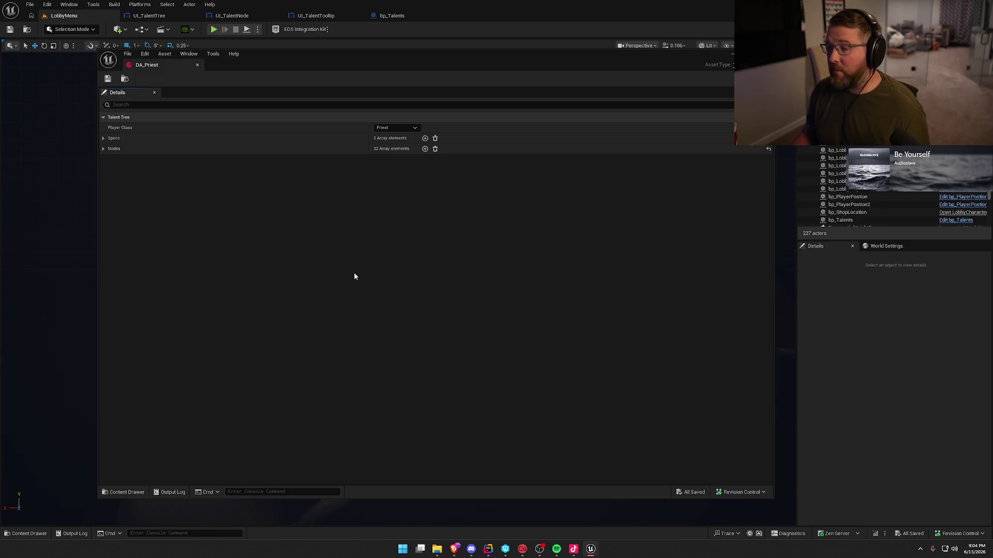
- In DA_Priest's Details, expand the Nodes array and its first node, Index [0]
{"action": "left_click", "coordinate": [103, 138]}
{"action": "left_click", "coordinate": [103, 139]}
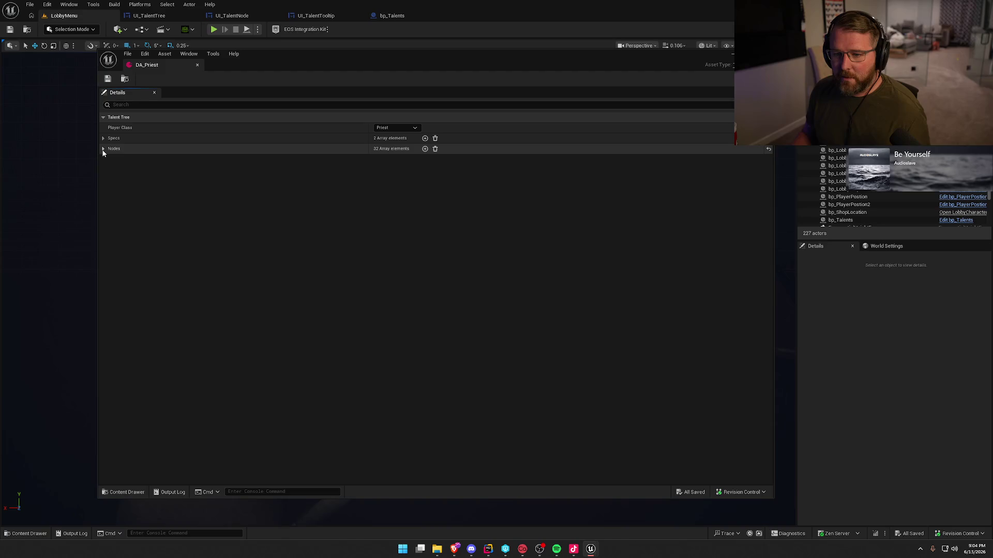
{"action": "left_click", "coordinate": [103, 150]}
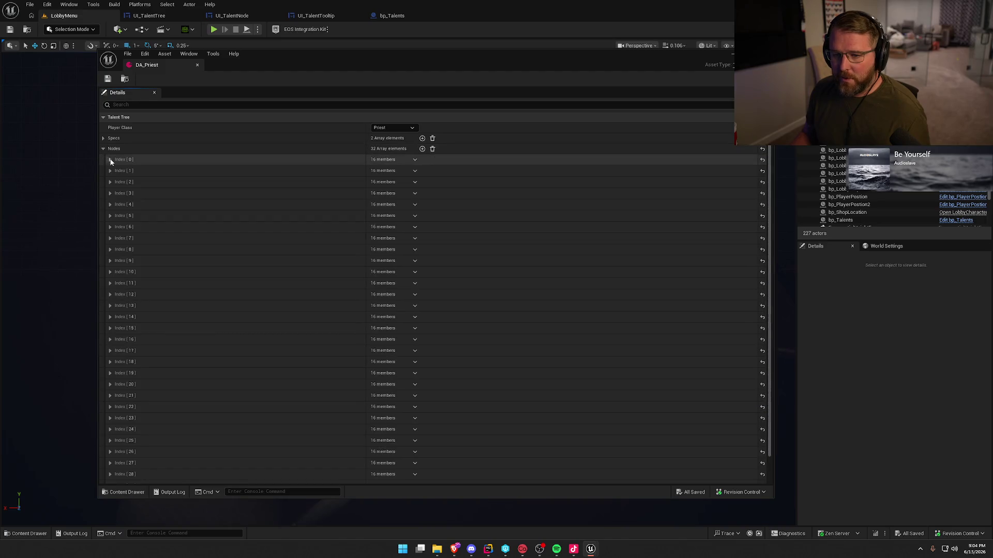
{"action": "left_click", "coordinate": [110, 161]}
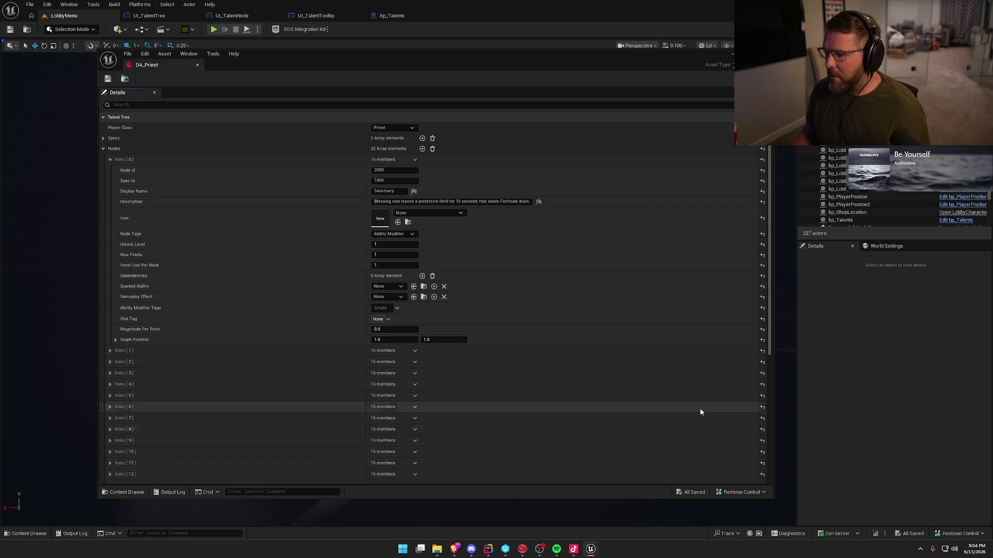
{"action": "left_click", "coordinate": [488, 549]}
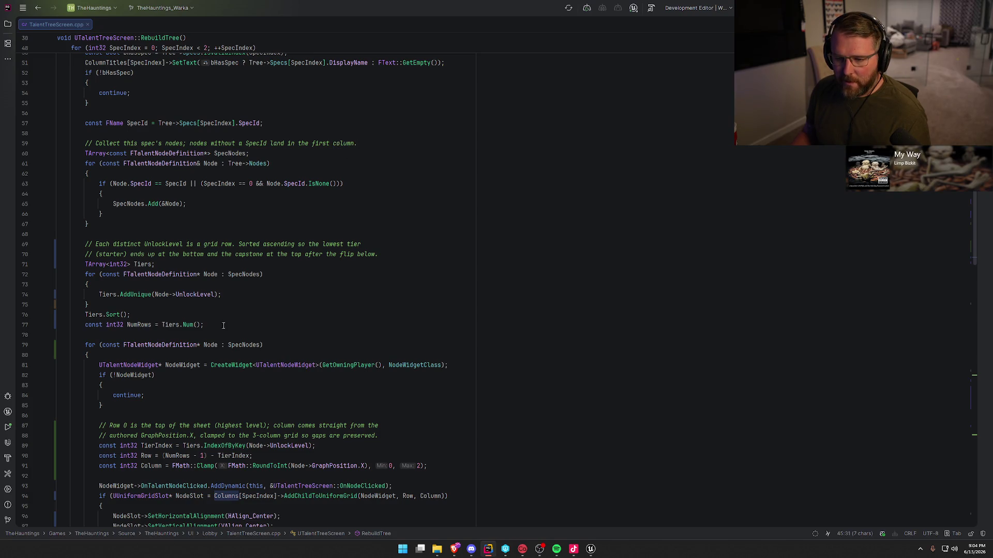
- Bring the DA_Priest asset window back from the Unreal taskbar preview
{"action": "mouse_move", "coordinate": [593, 554]}
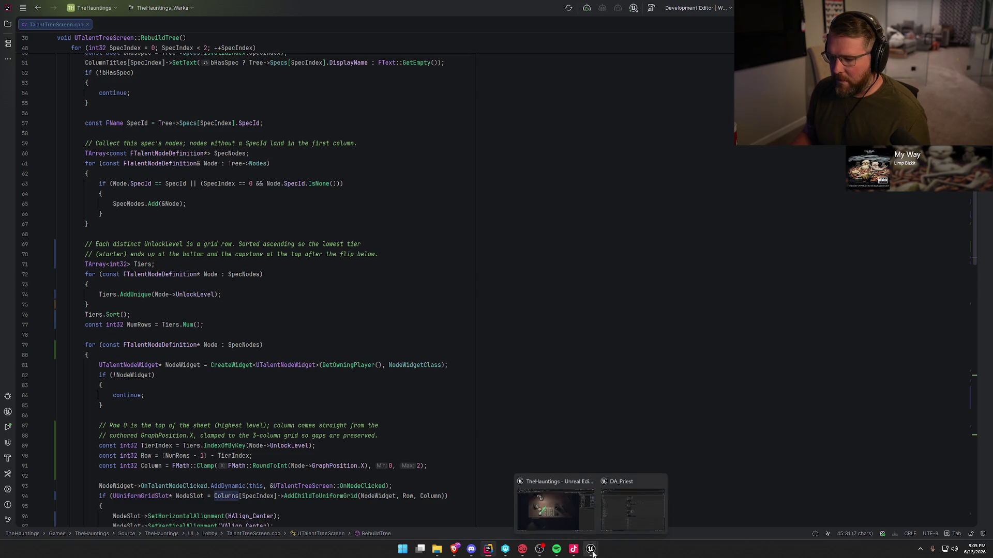
{"action": "left_click", "coordinate": [632, 504]}
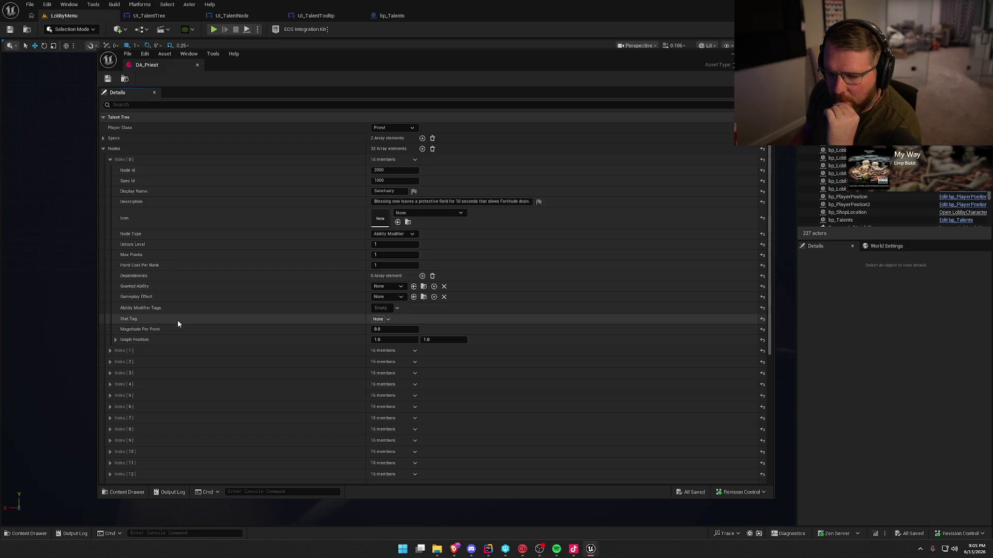
- Confirm Index [0]'s Graph Position is 1.0, 1.0, then return to Rider's assistant panel
{"action": "left_click", "coordinate": [116, 341]}
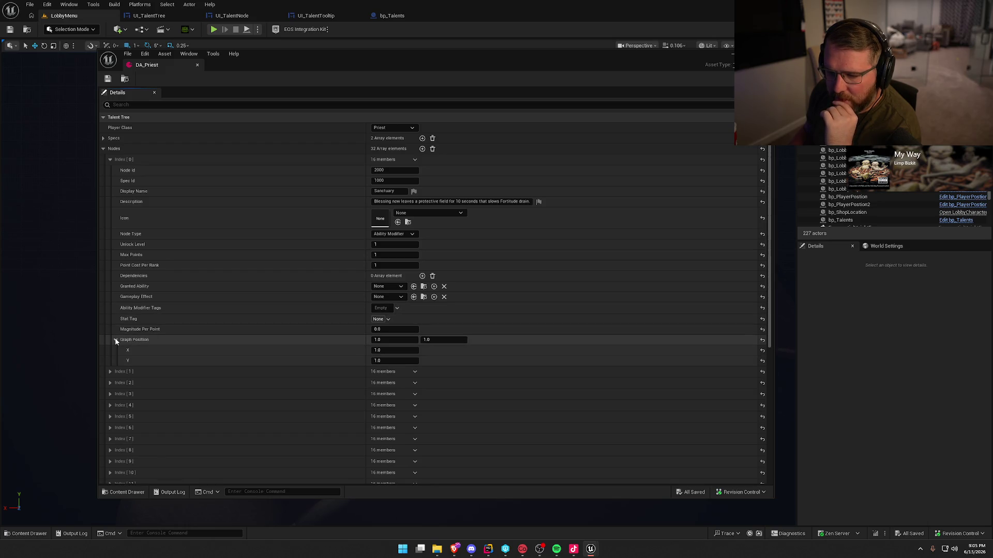
{"action": "left_click", "coordinate": [115, 340]}
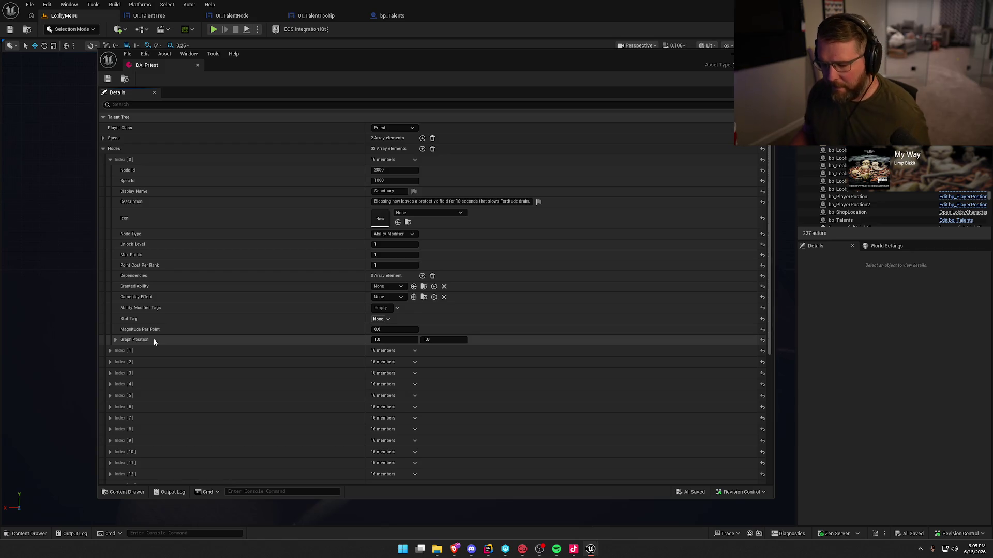
{"action": "key", "text": "alt+Tab"}
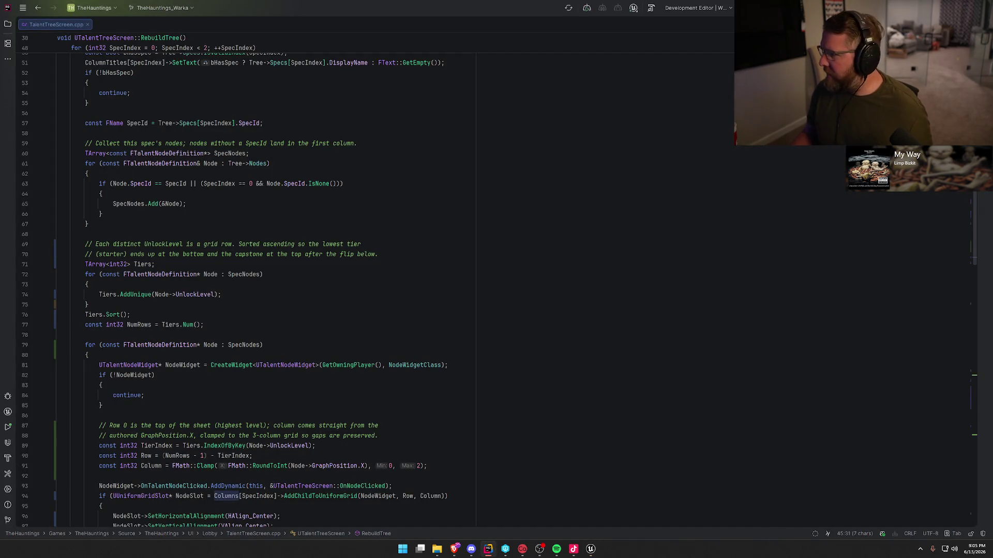
{"action": "key", "text": "alt+F12"}
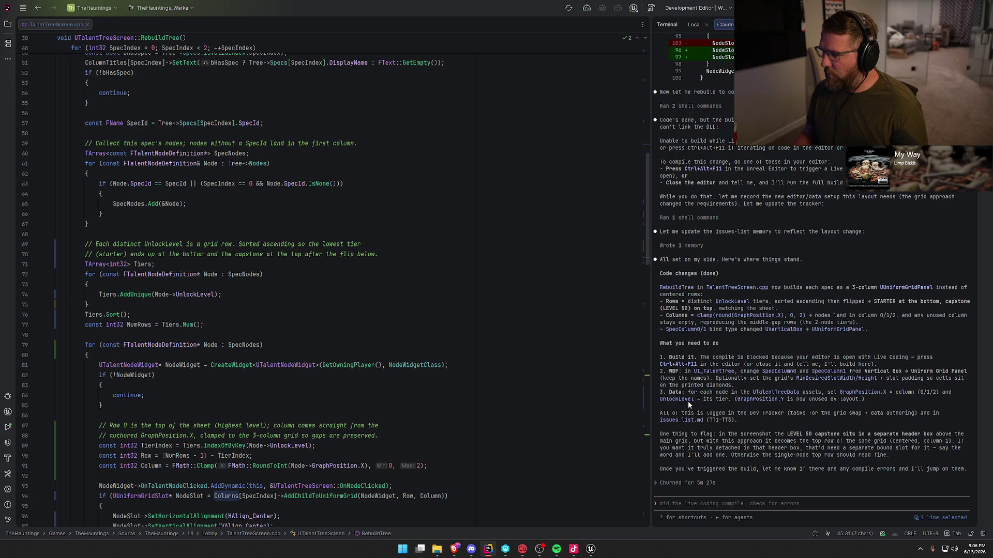
- Read further down RebuildTree's node placement code, then return to DA_Priest in Unreal
{"action": "scroll", "coordinate": [356, 409], "scroll_direction": "down", "scroll_amount": 3}
{"action": "scroll", "coordinate": [356, 409], "scroll_direction": "down", "scroll_amount": 2}
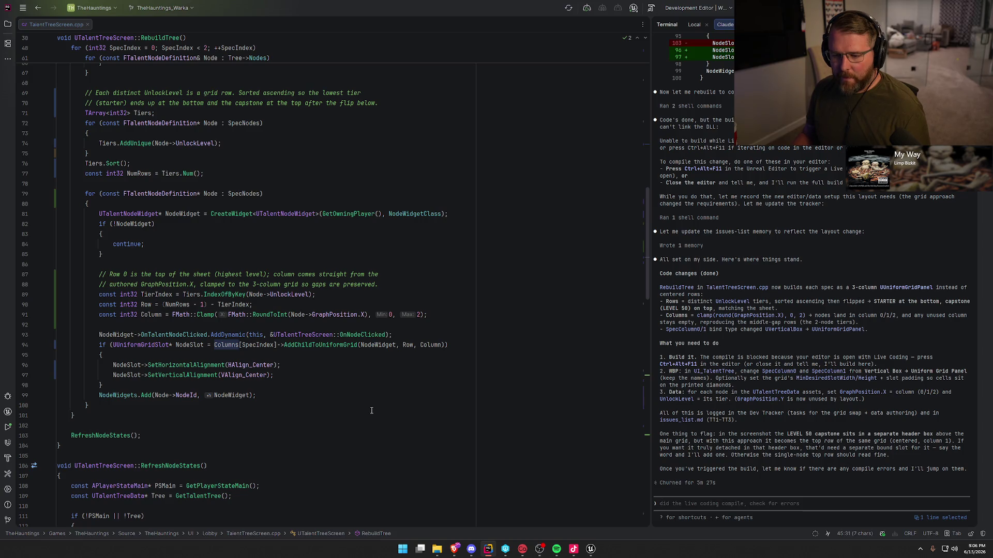
{"action": "key", "text": "alt+Tab"}
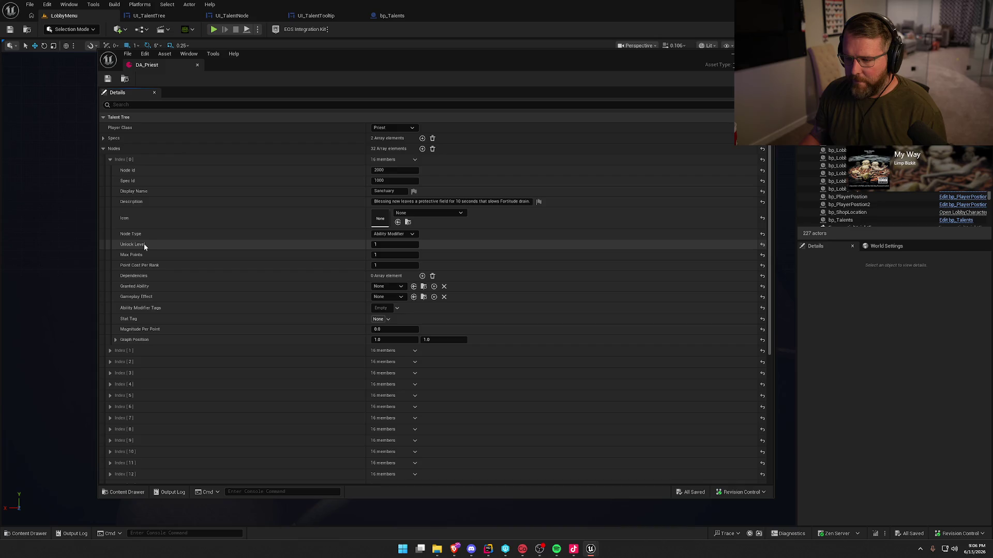
- Expand Index [1], Guardian's Light, to reveal its Graph Position 3.0, 1.0
{"action": "left_click", "coordinate": [110, 350]}
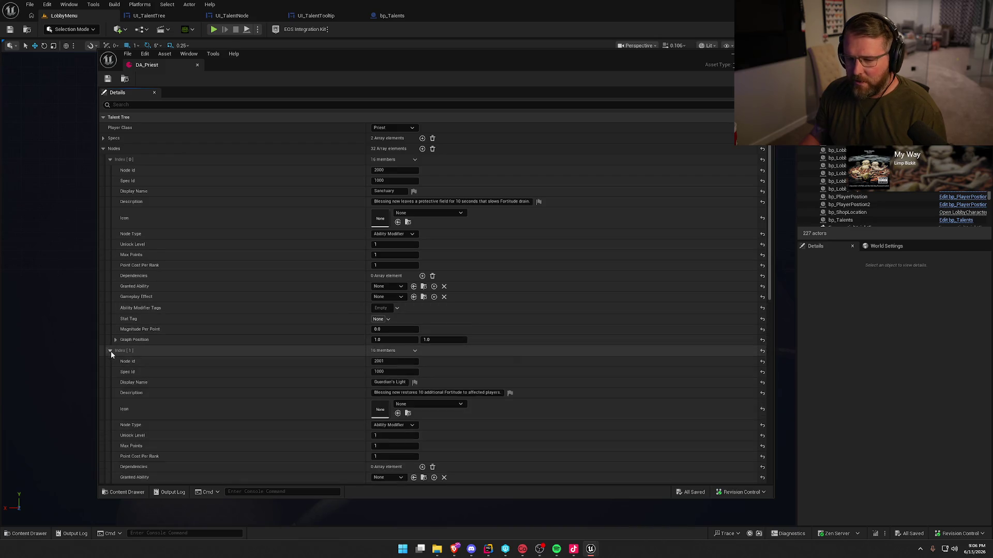
{"action": "scroll", "coordinate": [127, 355], "scroll_direction": "down", "scroll_amount": 2}
{"action": "scroll", "coordinate": [126, 359], "scroll_direction": "down", "scroll_amount": 2}
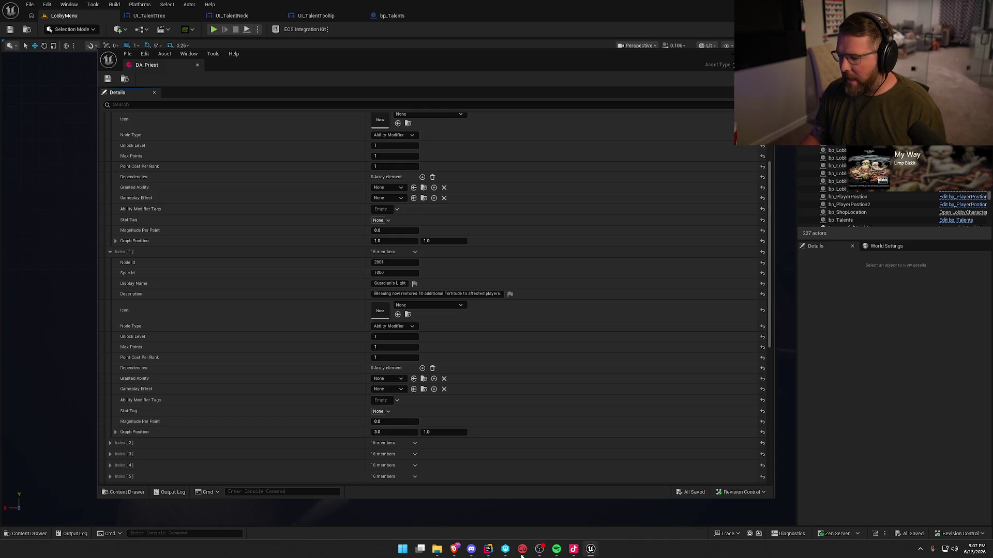
{"action": "left_click", "coordinate": [487, 553]}
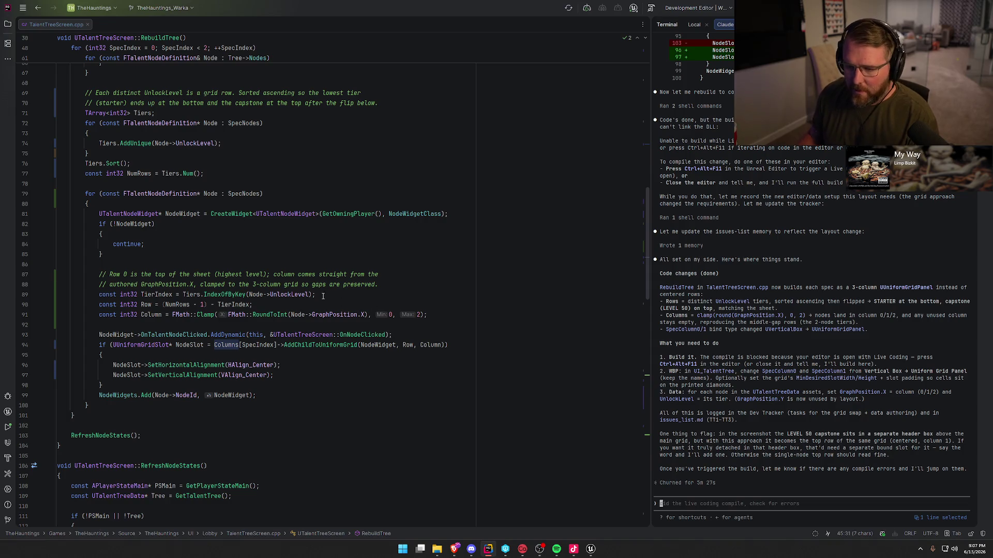
- Highlight the TierIndex, IndexOfByKey and Tiers usages on line 89, then return to DA_Priest in Unreal
{"action": "left_click", "coordinate": [141, 295]}
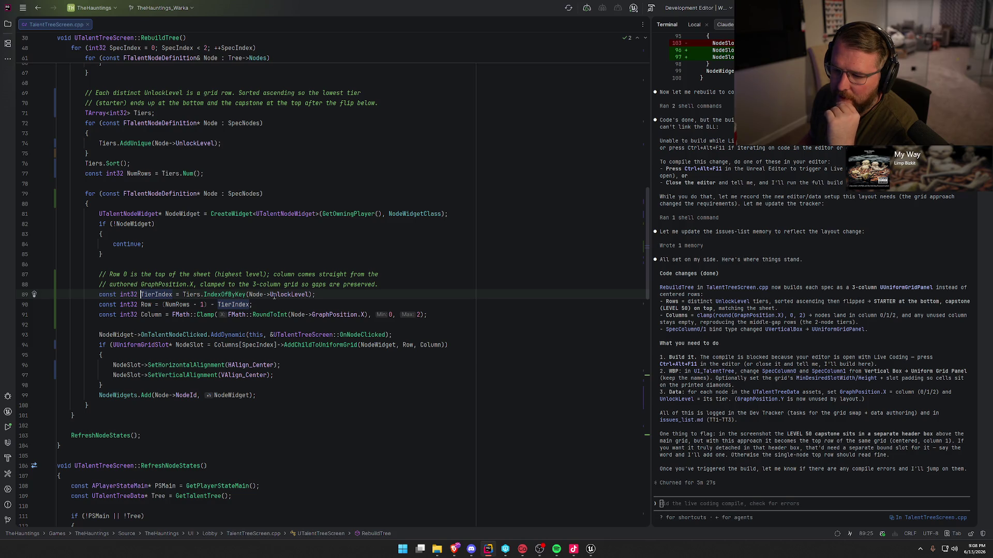
{"action": "left_click", "coordinate": [228, 294]}
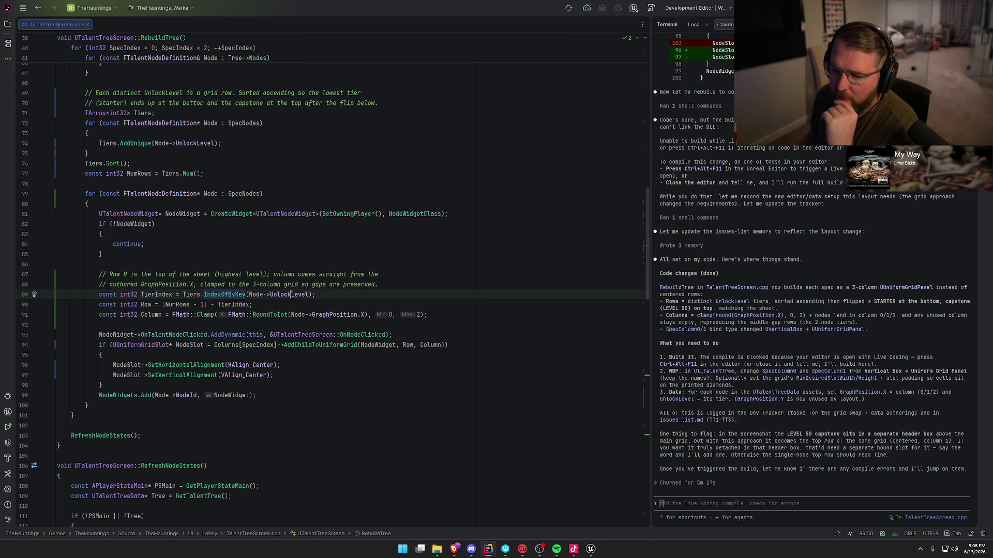
{"action": "left_click", "coordinate": [195, 295]}
{"action": "scroll", "coordinate": [279, 297], "scroll_direction": "up", "scroll_amount": 3}
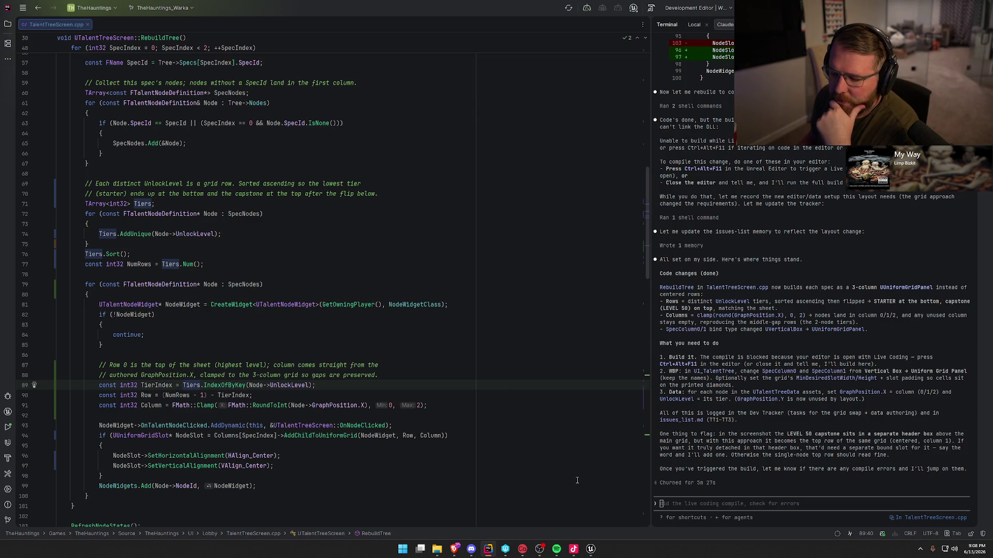
{"action": "mouse_move", "coordinate": [591, 549]}
{"action": "left_click", "coordinate": [544, 510]}
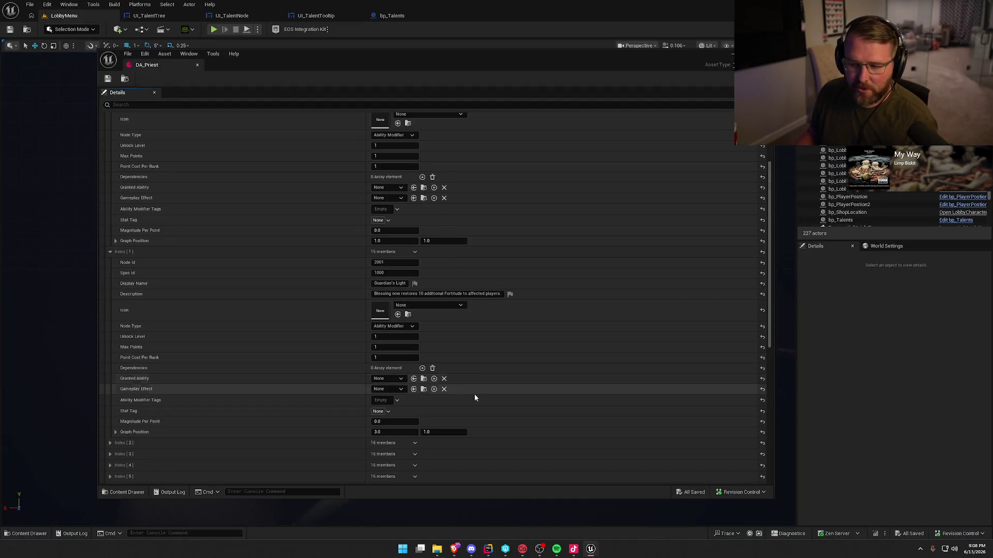
- Set the first node's Graph Position X to 0 and the second node's to 2
{"action": "left_click", "coordinate": [379, 241]}
{"action": "type", "text": "0"}
{"action": "key", "text": "Return"}
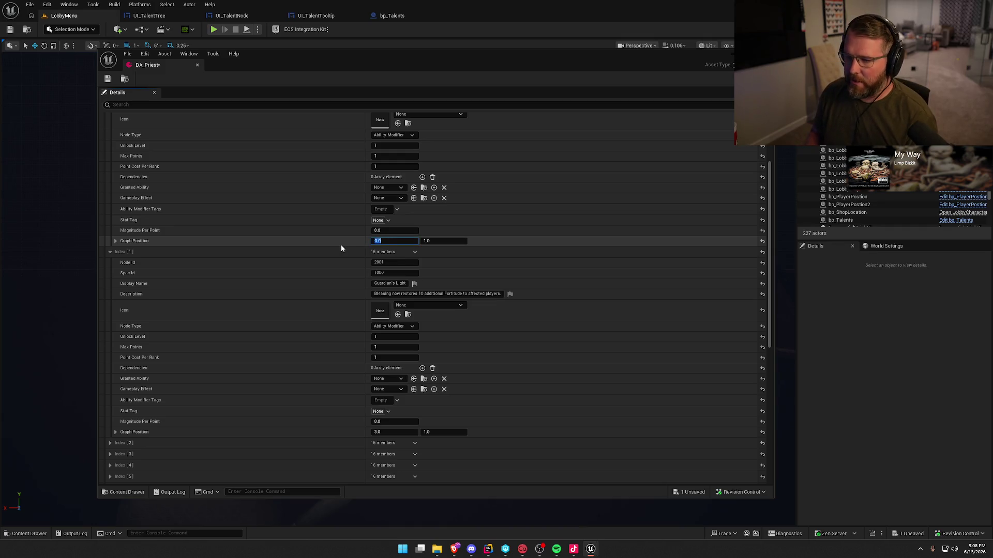
{"action": "left_click", "coordinate": [392, 432]}
{"action": "type", "text": "2"}
{"action": "key", "text": "Return"}
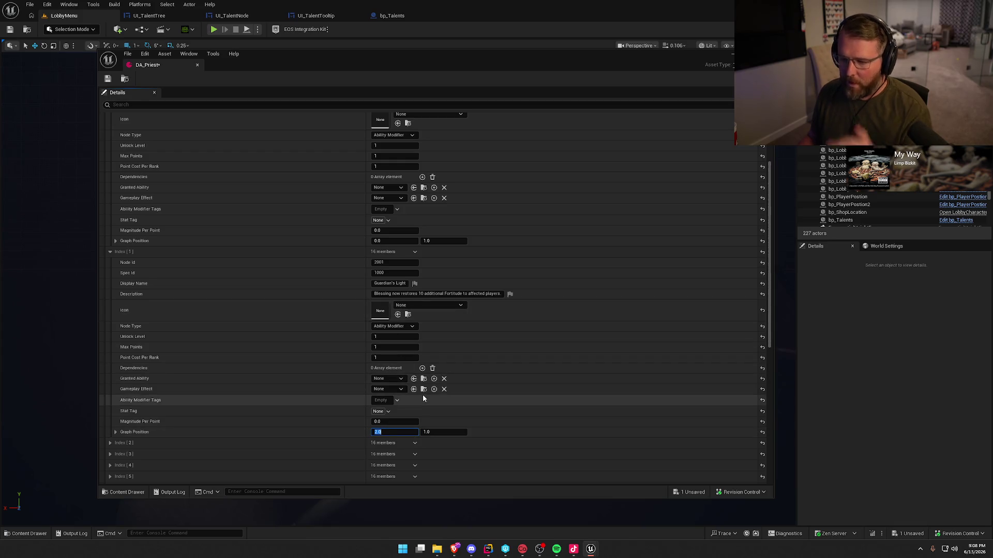
- Give Blessed Recovery (Index [2]) Graph Position X 0 and Unlock Level 2, then save DA_Priest
{"action": "scroll", "coordinate": [299, 381], "scroll_direction": "down", "scroll_amount": 2}
{"action": "left_click", "coordinate": [110, 417]}
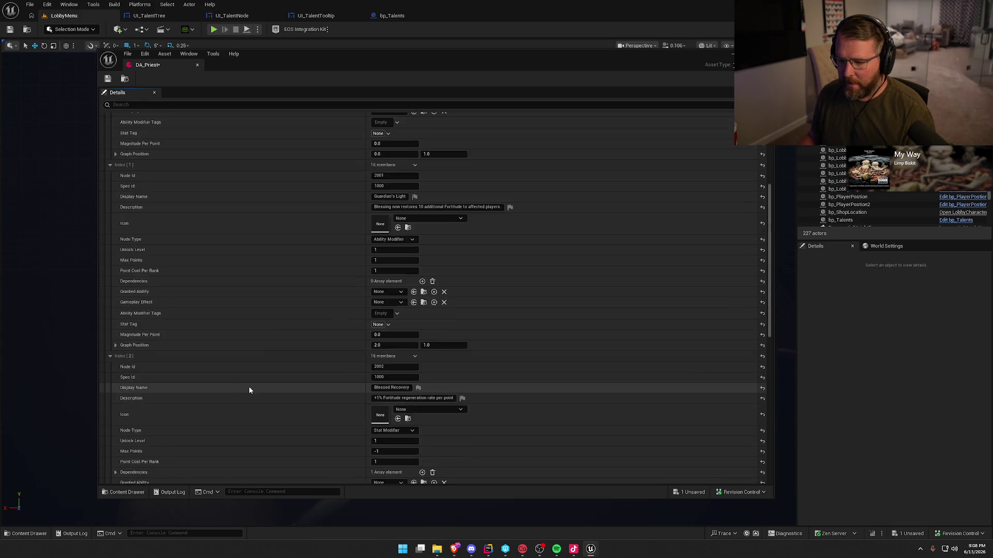
{"action": "scroll", "coordinate": [249, 386], "scroll_direction": "down", "scroll_amount": 5}
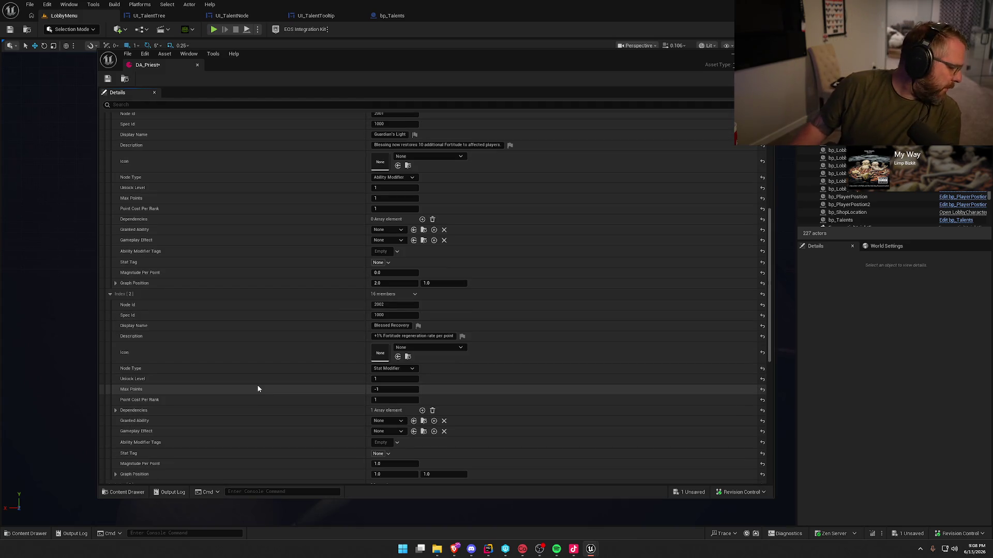
{"action": "scroll", "coordinate": [260, 390], "scroll_direction": "down", "scroll_amount": 2}
{"action": "scroll", "coordinate": [281, 395], "scroll_direction": "down", "scroll_amount": 1}
{"action": "left_click", "coordinate": [385, 415]}
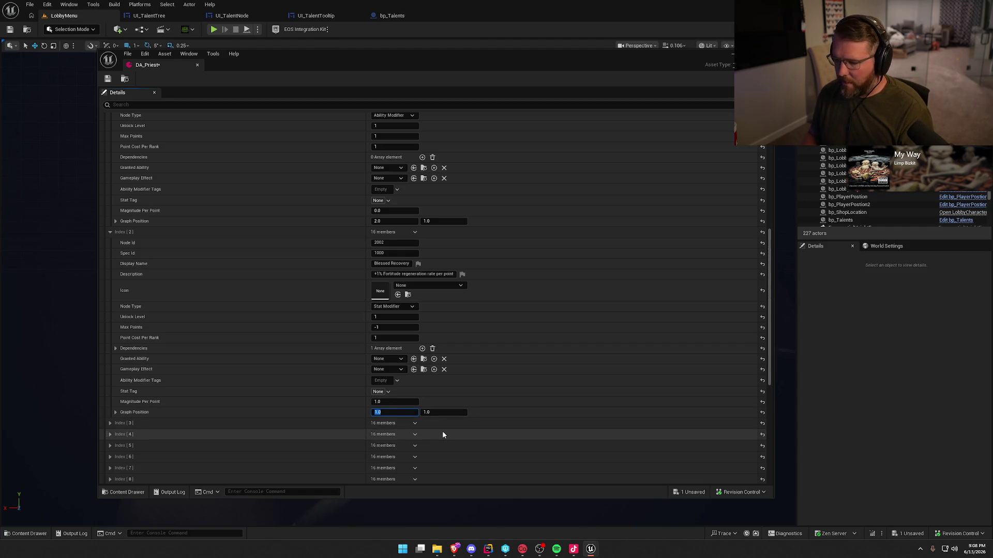
{"action": "type", "text": "0"}
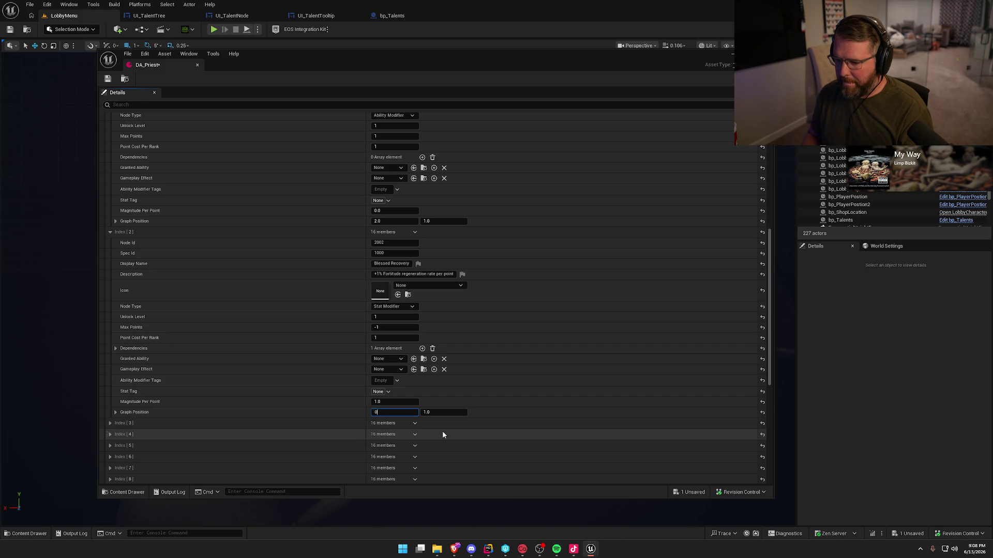
{"action": "key", "text": "Return"}
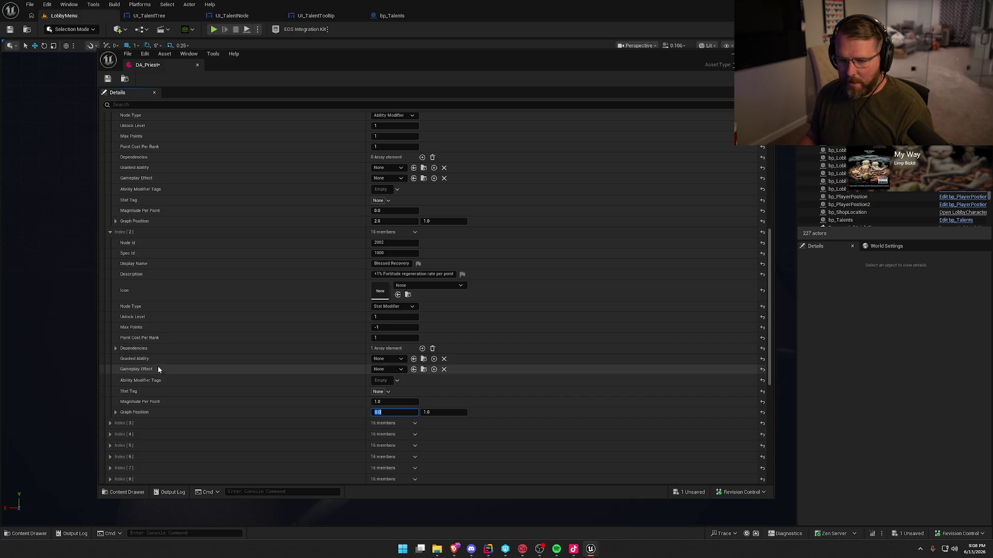
{"action": "left_click", "coordinate": [394, 317]}
{"action": "type", "text": "2"}
{"action": "key", "text": "Return"}
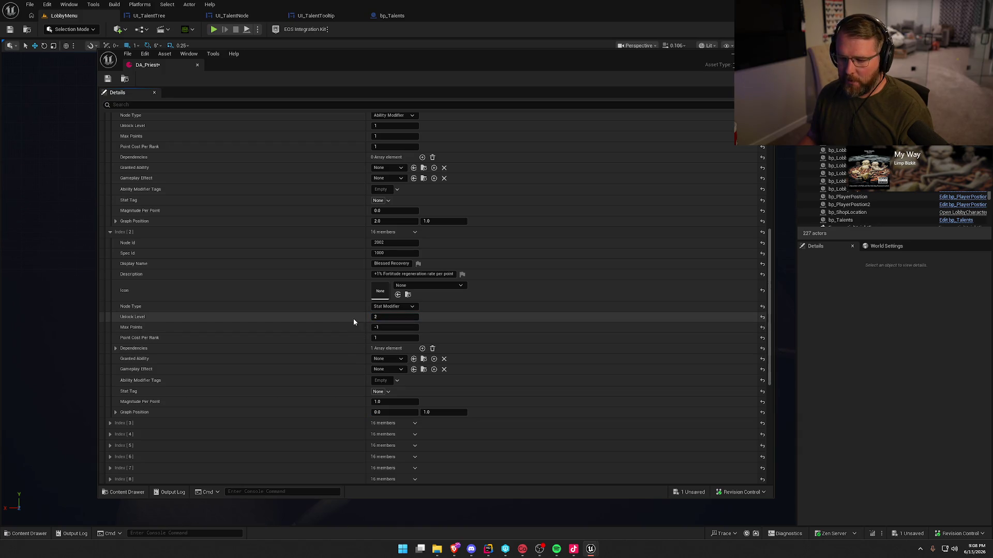
{"action": "left_click", "coordinate": [107, 79]}
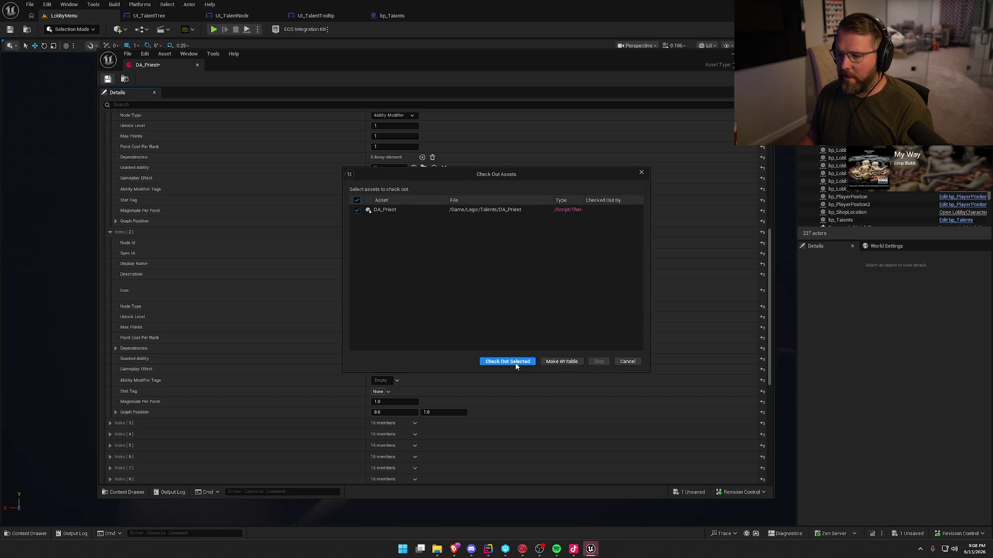
- Check out DA_Priest to complete the save, then play-test the lobby's Talents page and stop
{"action": "left_click", "coordinate": [509, 361]}
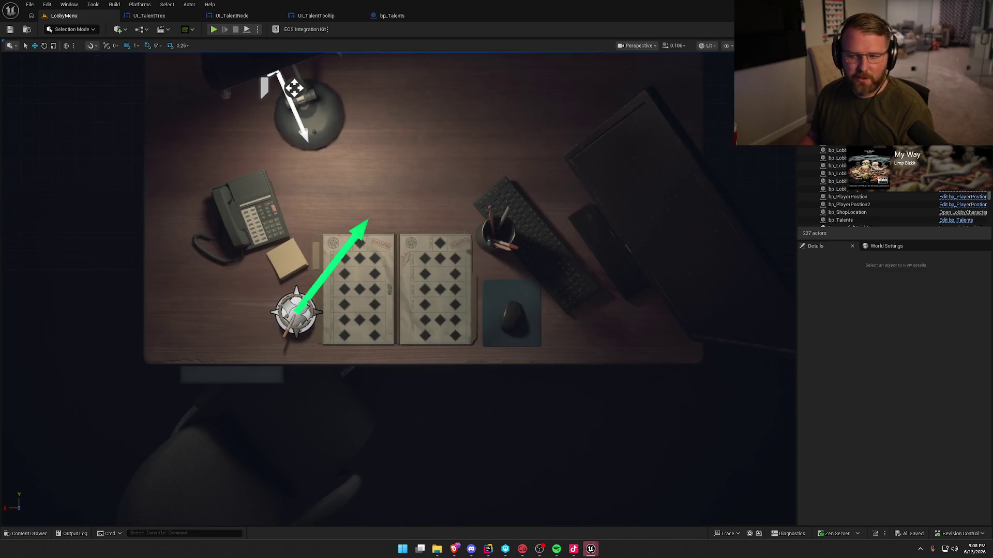
{"action": "left_click", "coordinate": [213, 29]}
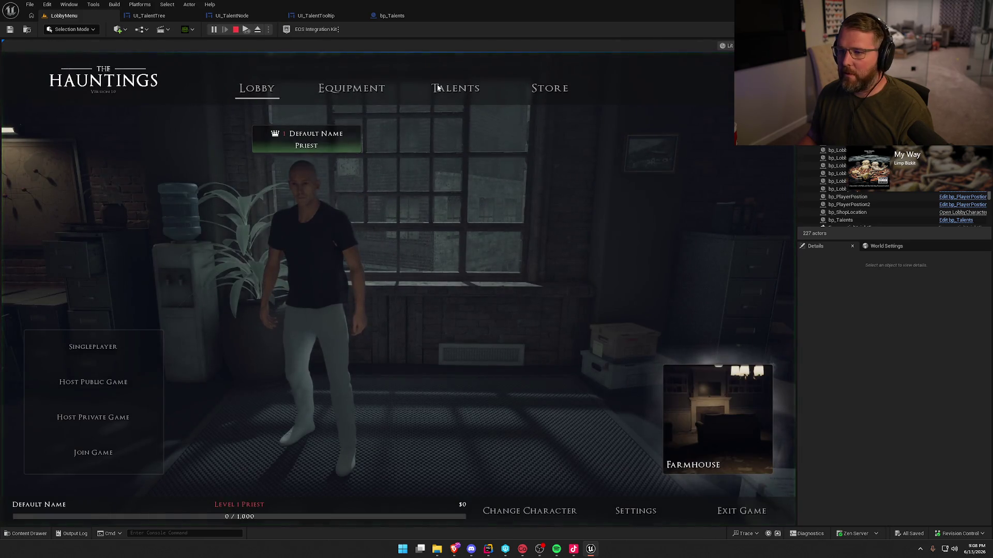
{"action": "left_click", "coordinate": [455, 89]}
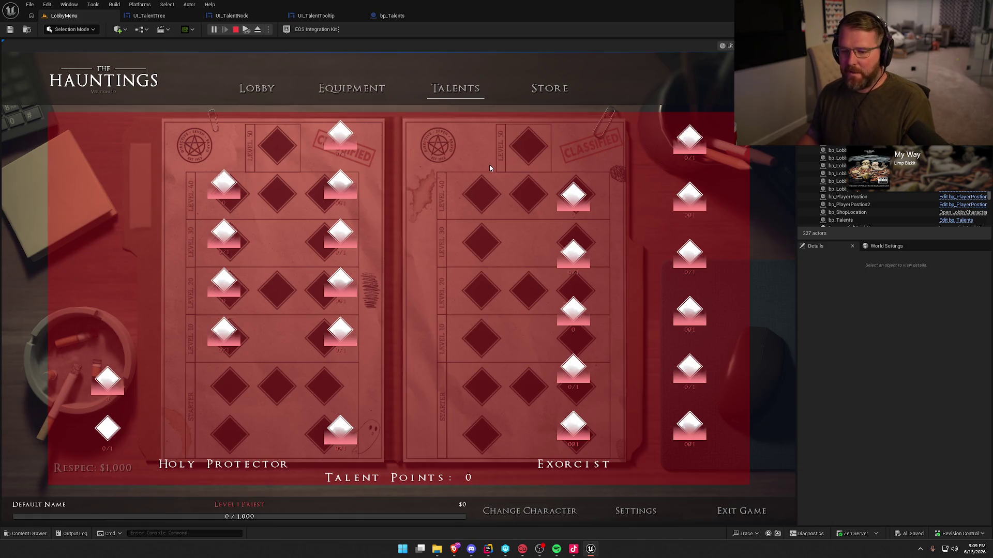
{"action": "mouse_move", "coordinate": [98, 428]}
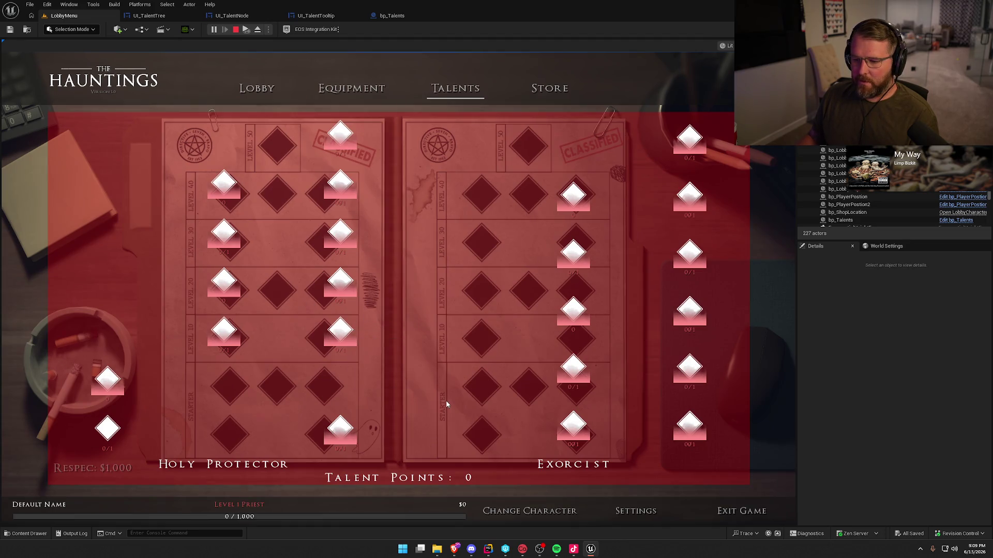
{"action": "key", "text": "Escape"}
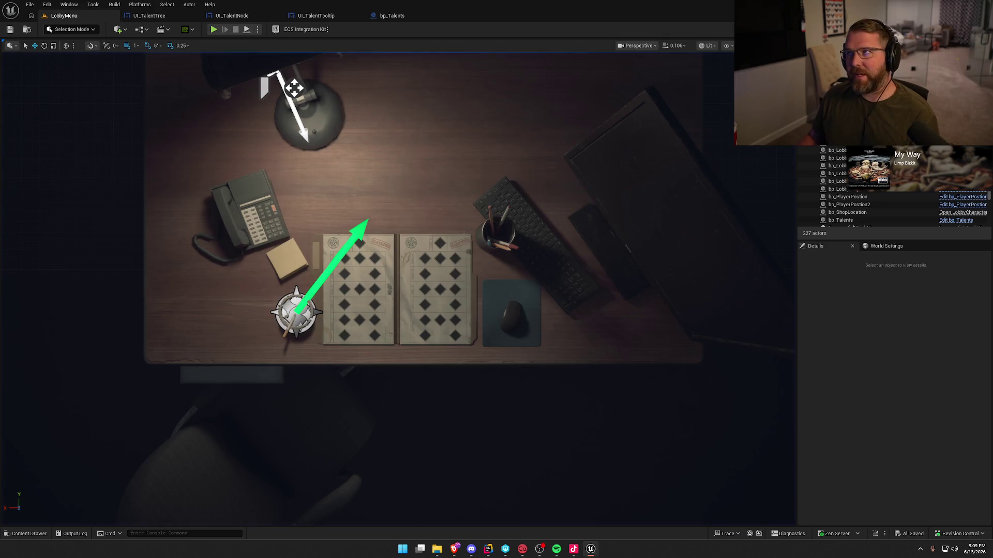
- In UI_TalentTree, select SpecColumn0 and drag its right edge to collapse it to zero width
{"action": "left_click", "coordinate": [147, 16]}
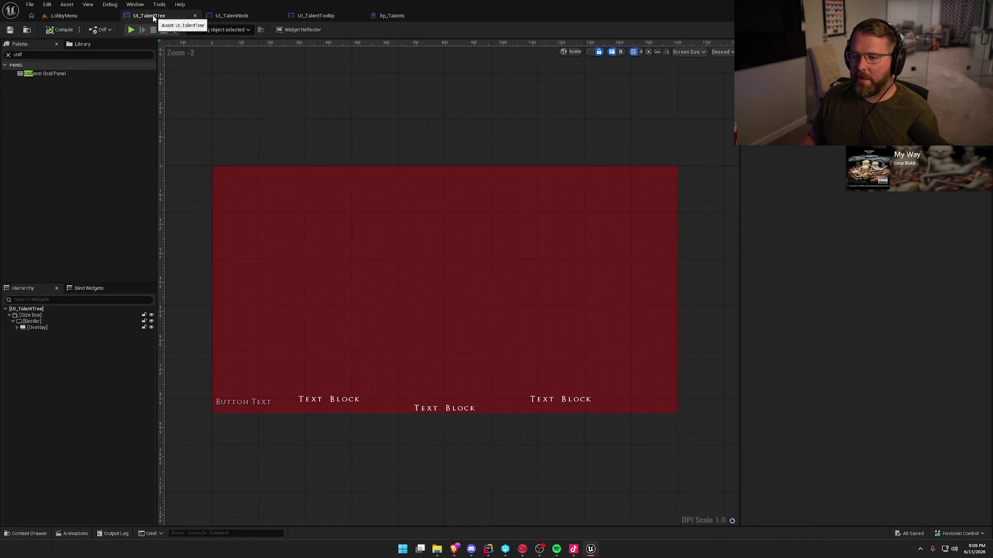
{"action": "left_click", "coordinate": [276, 357]}
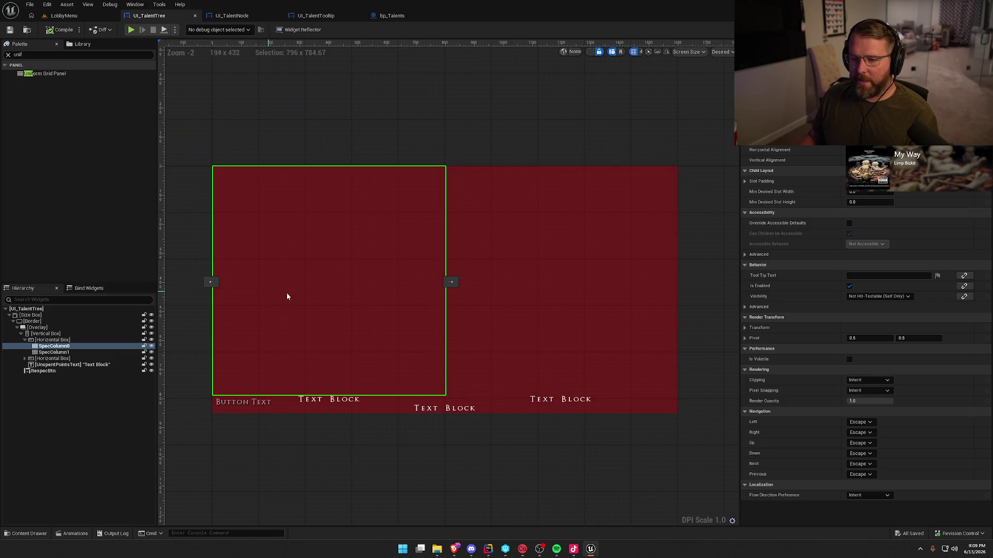
{"action": "left_click", "coordinate": [77, 346]}
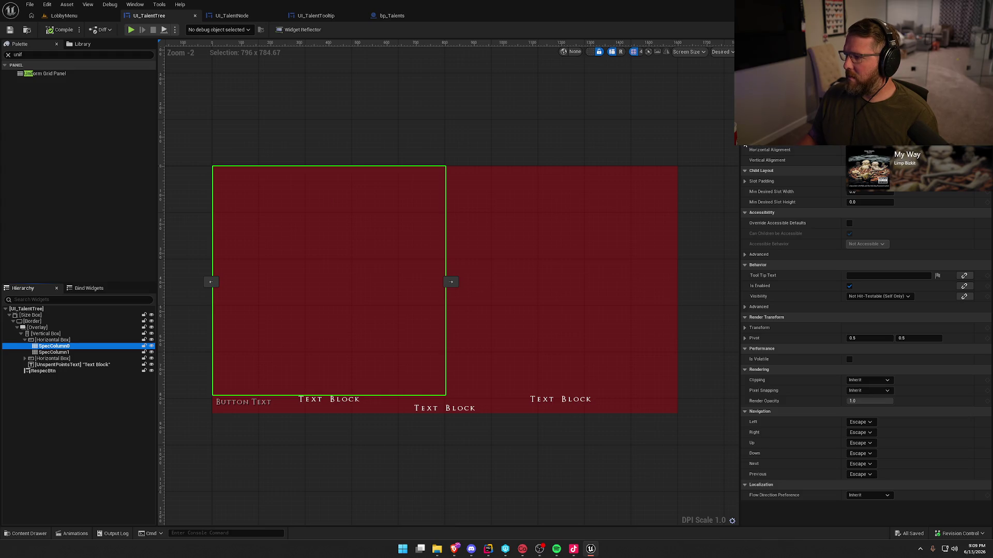
{"action": "left_click_drag", "start_coordinate": [451, 282], "coordinate": [331, 281]}
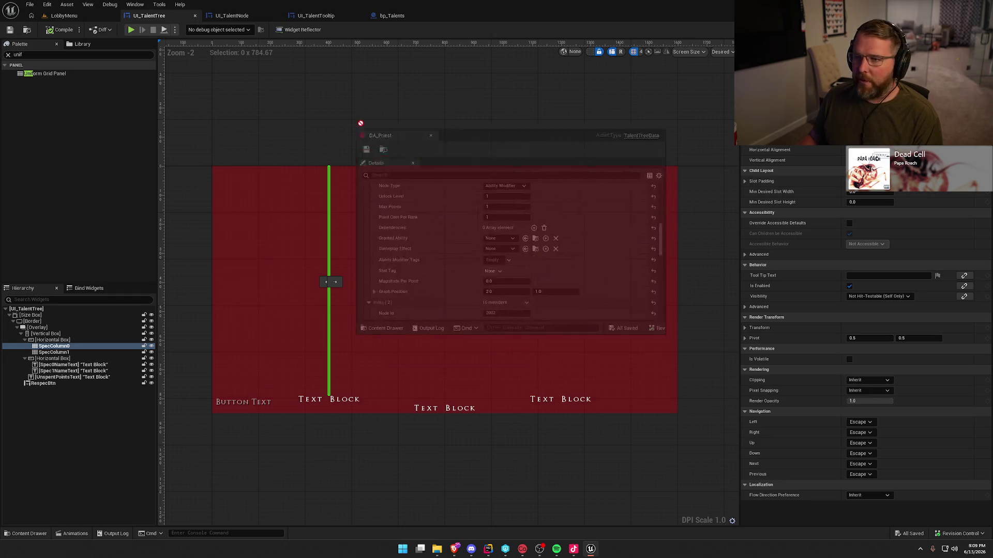
- Dock DA_Priest as a tab and review the Graph Position values of nodes Index [0]–[2]
{"action": "left_click_drag", "start_coordinate": [382, 175], "coordinate": [144, 16]}
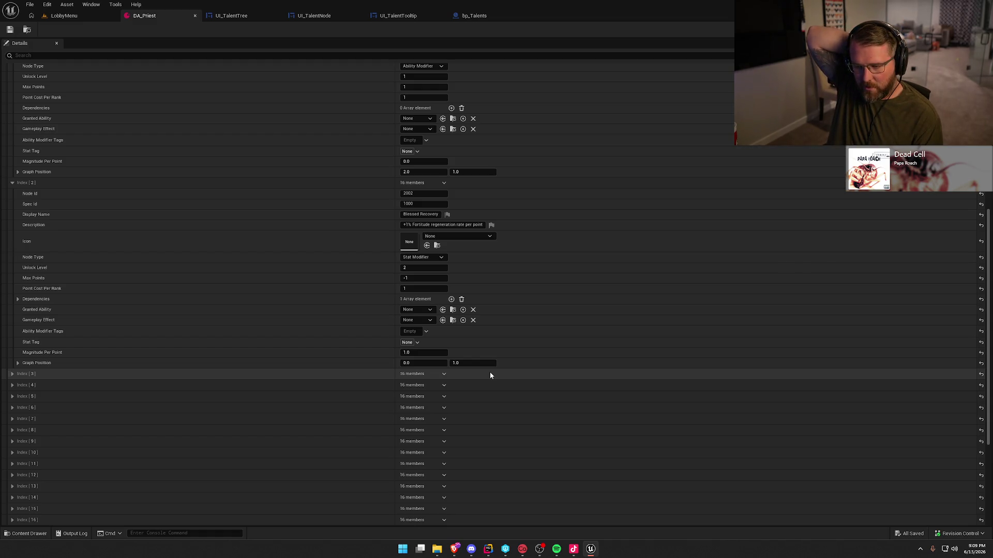
{"action": "scroll", "coordinate": [233, 346], "scroll_direction": "up", "scroll_amount": 10}
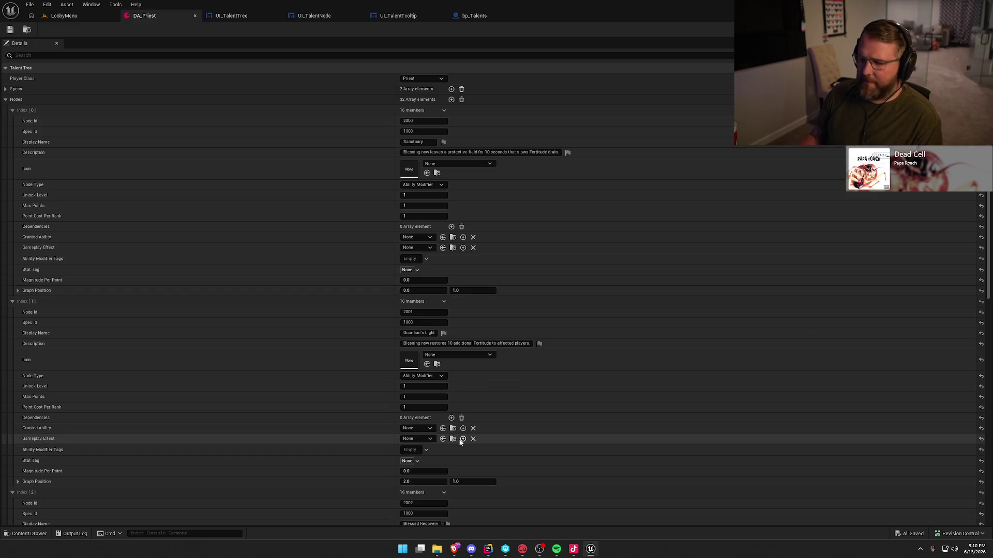
{"action": "scroll", "coordinate": [334, 374], "scroll_direction": "down", "scroll_amount": 3}
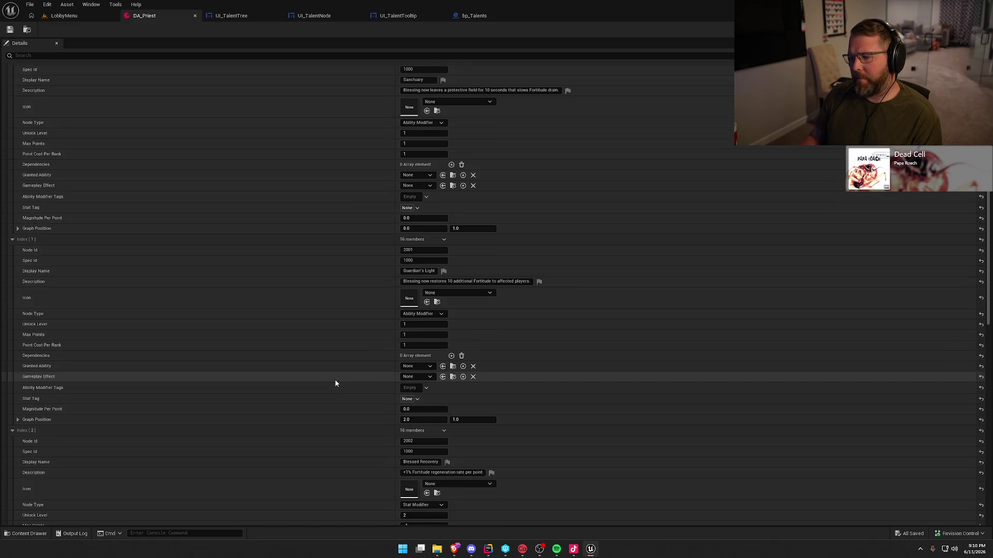
{"action": "scroll", "coordinate": [335, 385], "scroll_direction": "up", "scroll_amount": 1}
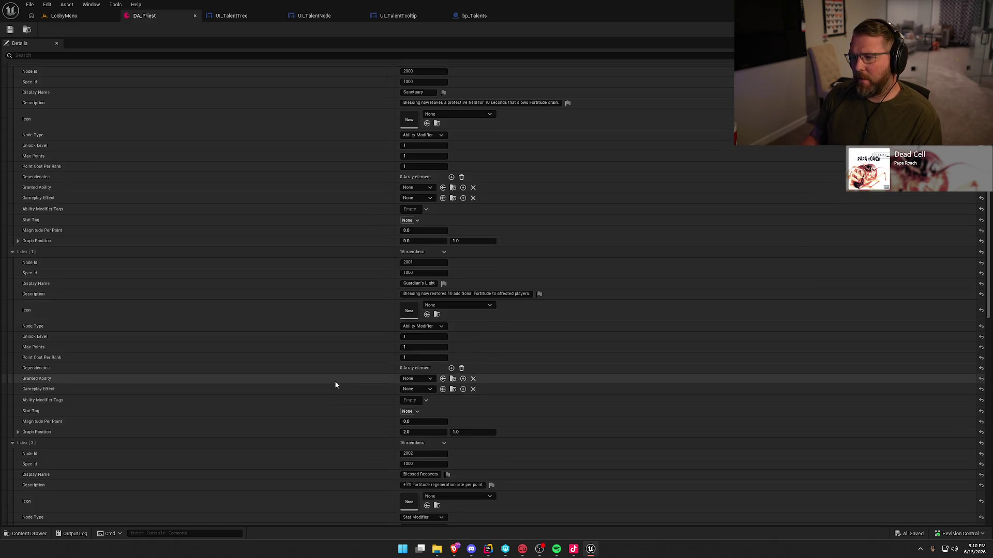
{"action": "left_click", "coordinate": [424, 241]}
{"action": "left_click", "coordinate": [365, 242]}
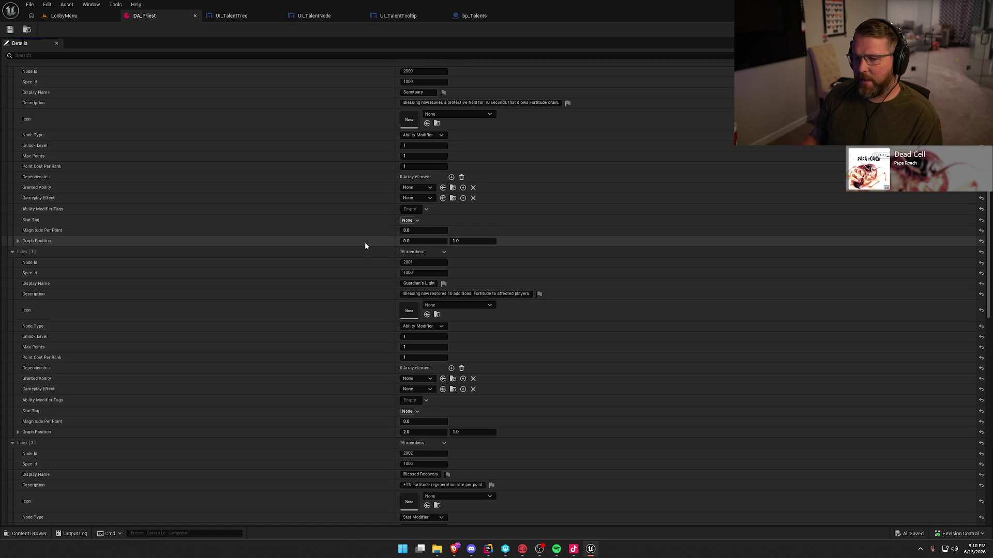
{"action": "scroll", "coordinate": [365, 242], "scroll_direction": "up", "scroll_amount": 3}
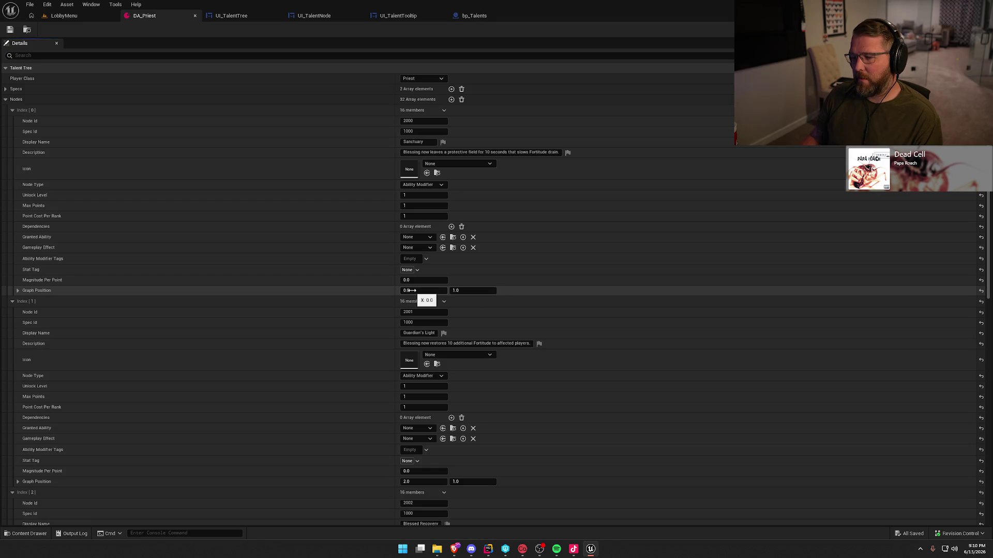
{"action": "scroll", "coordinate": [303, 390], "scroll_direction": "down", "scroll_amount": 5}
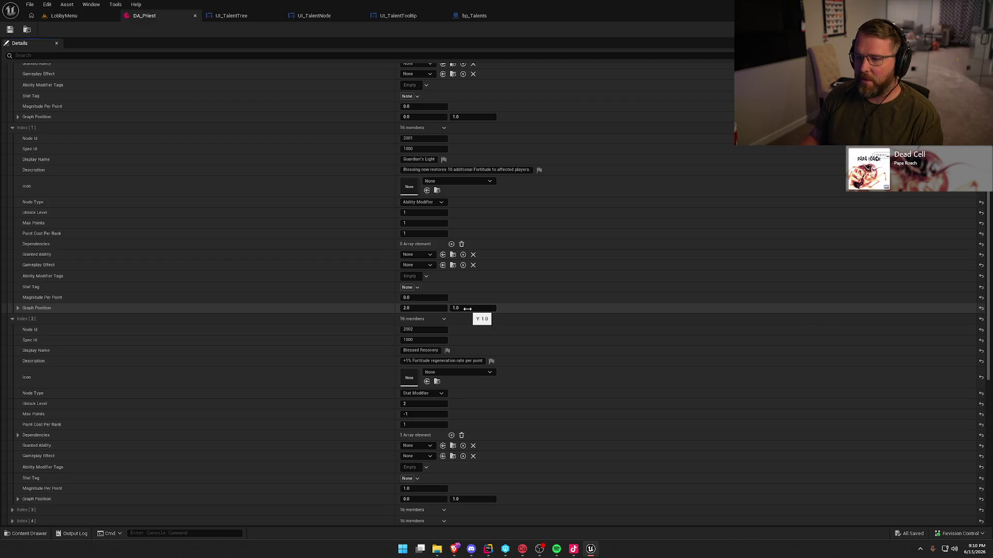
{"action": "key", "text": "alt+Tab"}
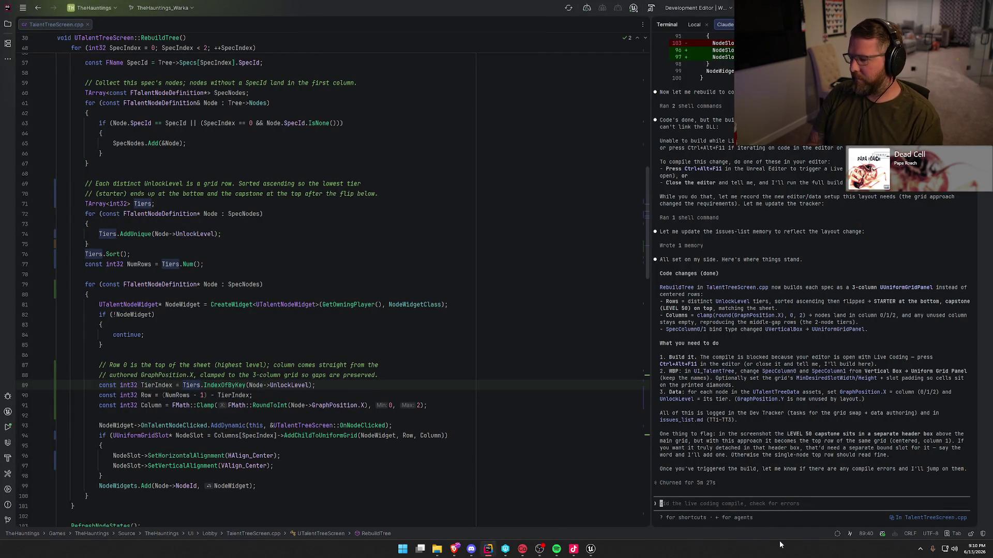
- Ask Claude to place nodes in the grid panel by Graph Position X and Y, adjusting Y in the data asset
{"action": "type", "text": "can we go"}
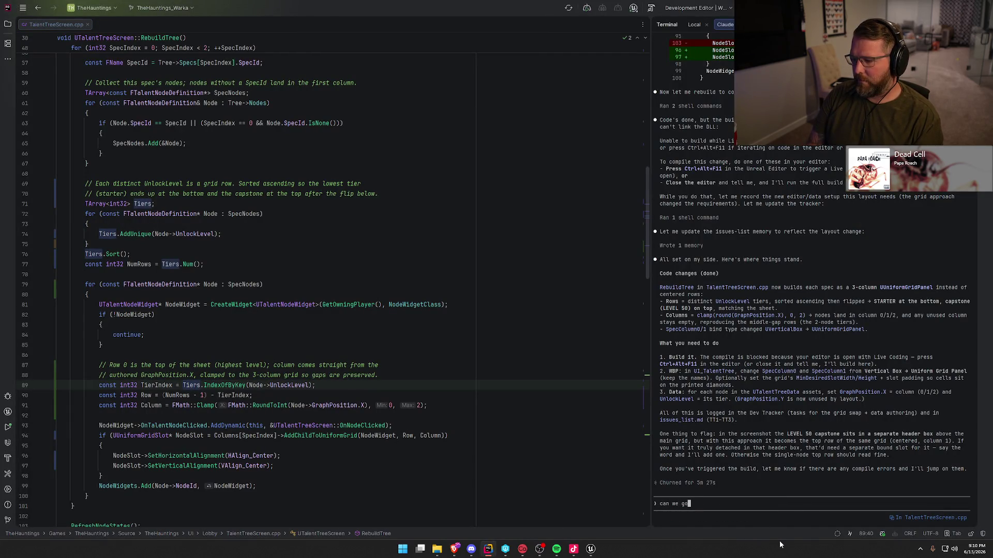
{"action": "type", "text": " back to usin"}
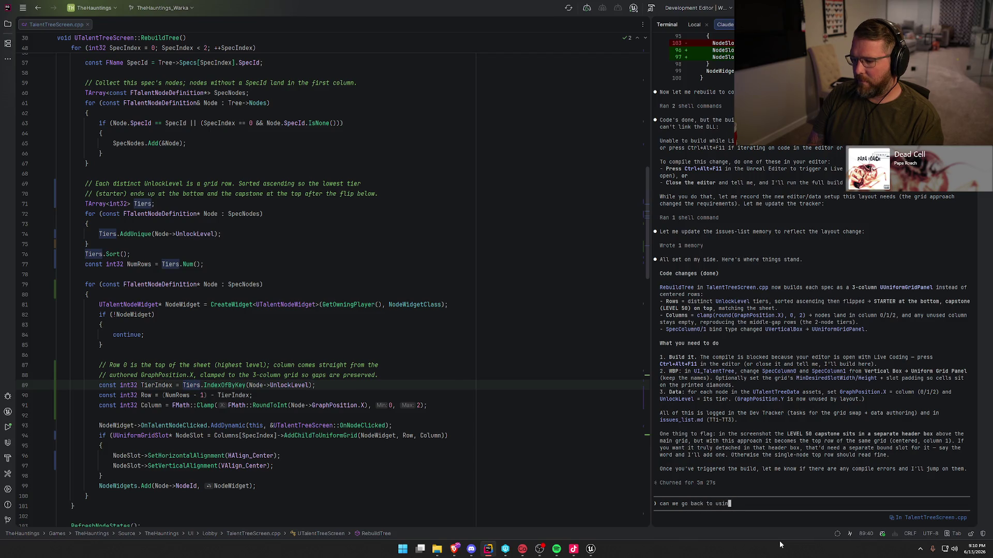
{"action": "type", "text": "g the graph position"}
{"action": "type", "text": " x and y for "}
{"action": "type", "text": "its location in the"}
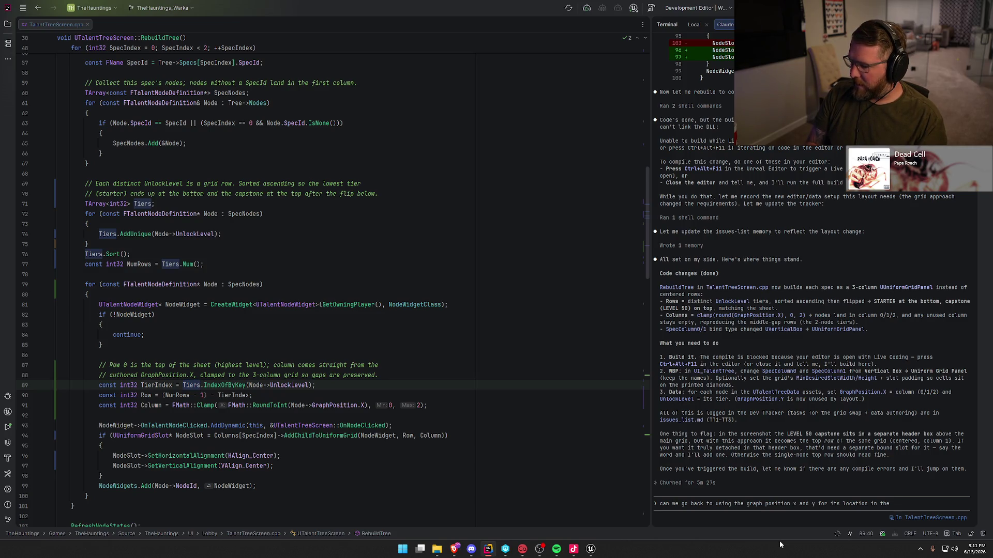
{"action": "type", "text": "grid "}
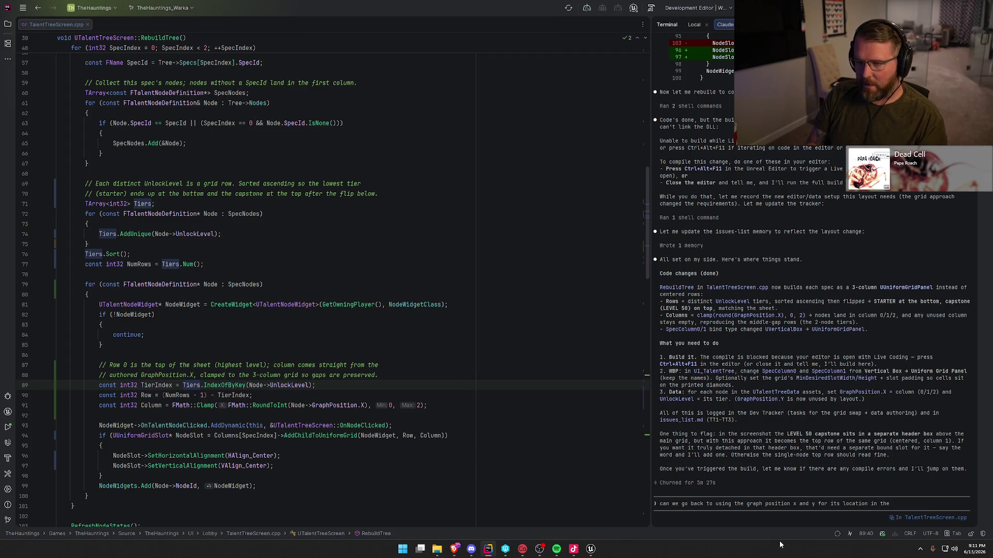
{"action": "type", "text": "panel a"}
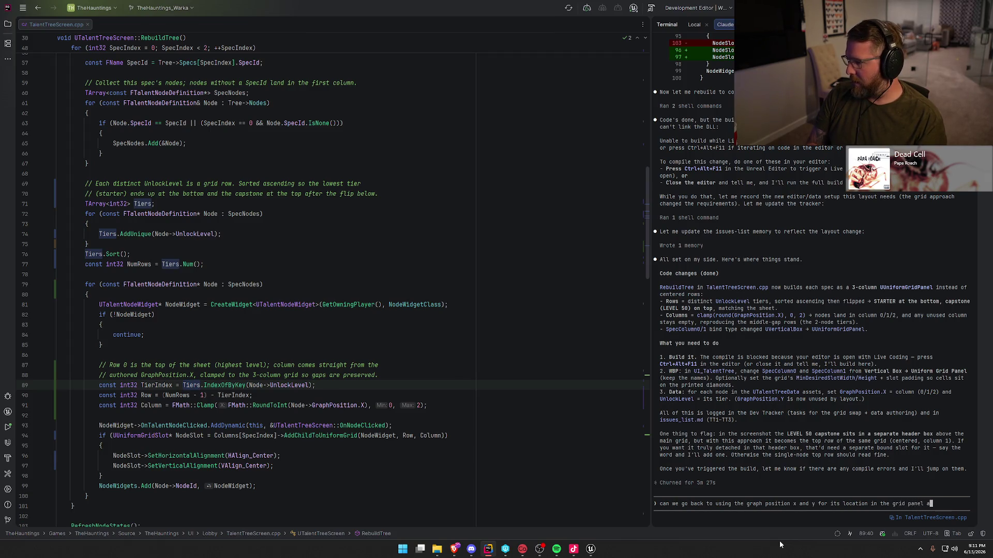
{"action": "type", "text": "nd i will just adjust "}
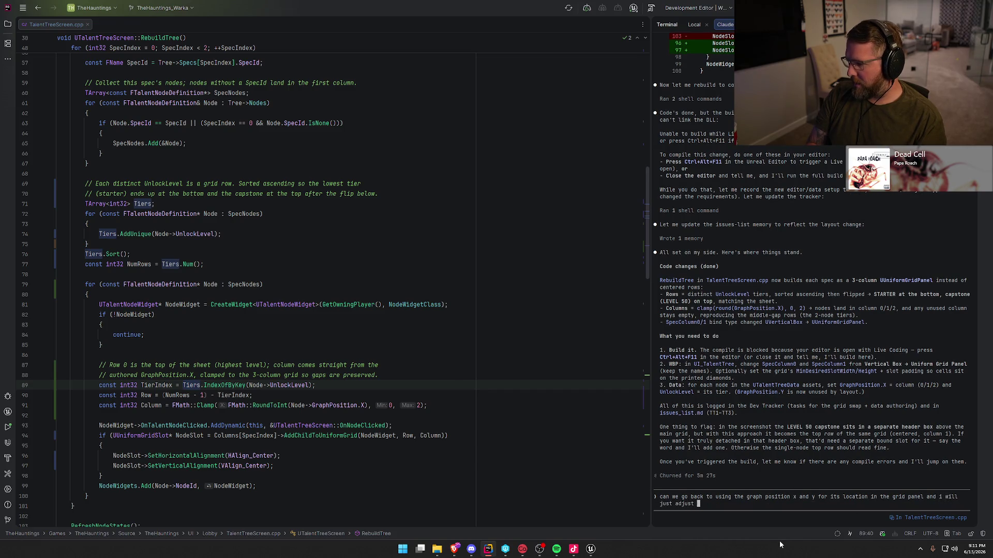
{"action": "type", "text": "the Y "}
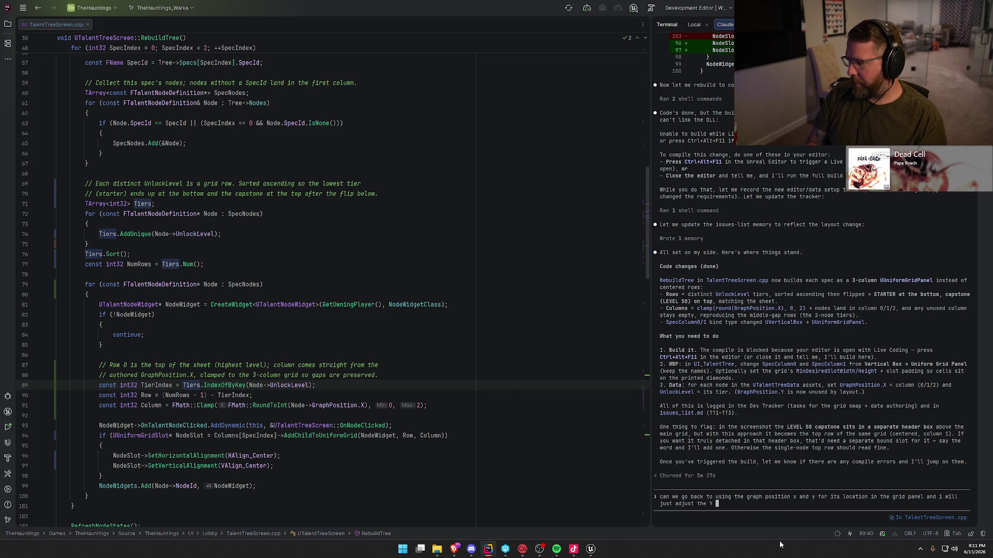
{"action": "type", "text": "in the data ass"}
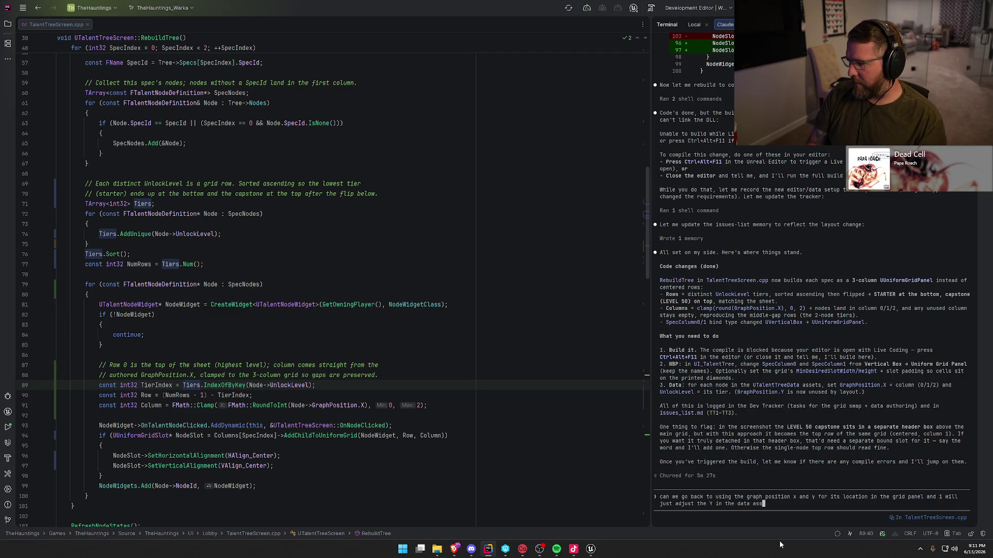
{"action": "type", "text": "et so it bui"}
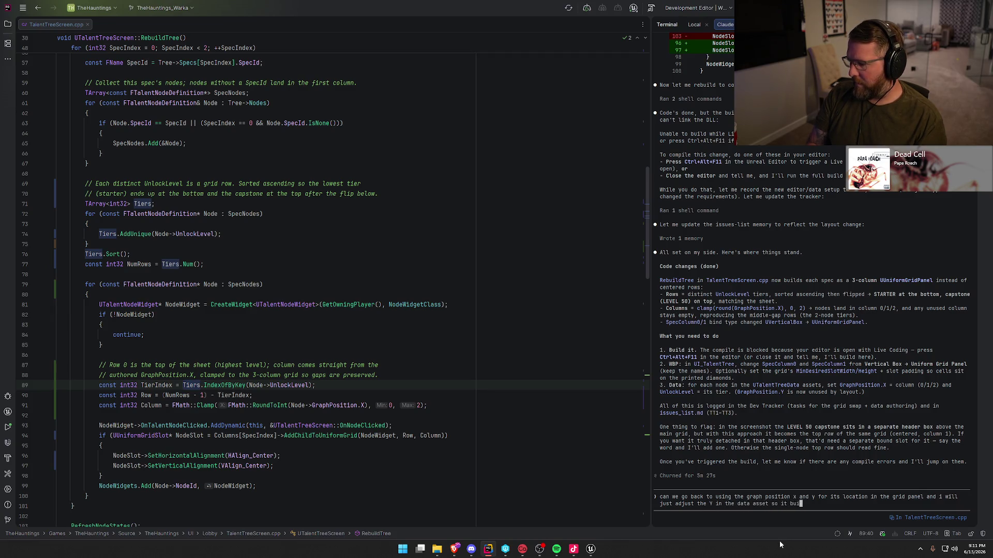
{"action": "type", "text": "lds the tre"}
{"action": "type", "text": "e in the corre"}
{"action": "type", "text": "ct order"}
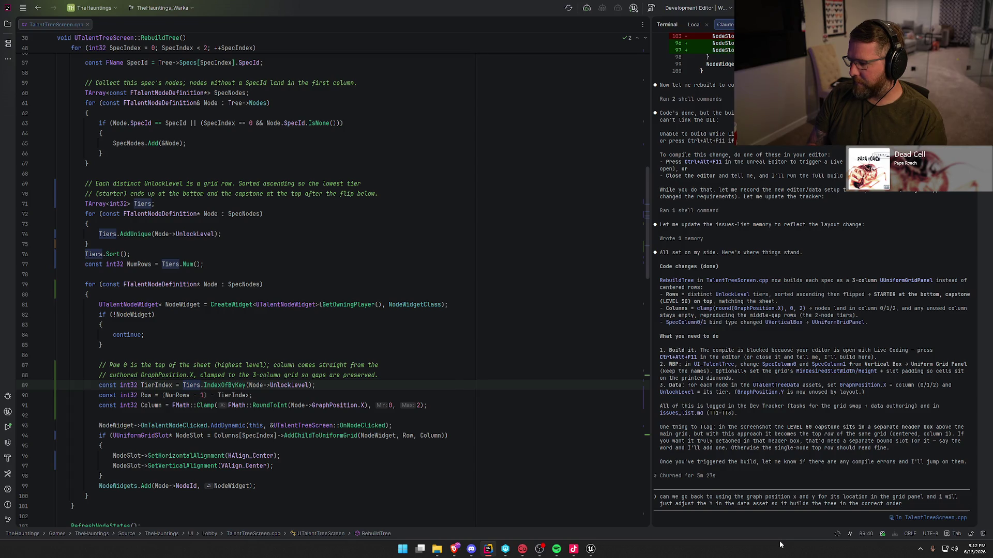
{"action": "type", "text": "...it gives me more "}
{"action": "type", "text": "fine"}
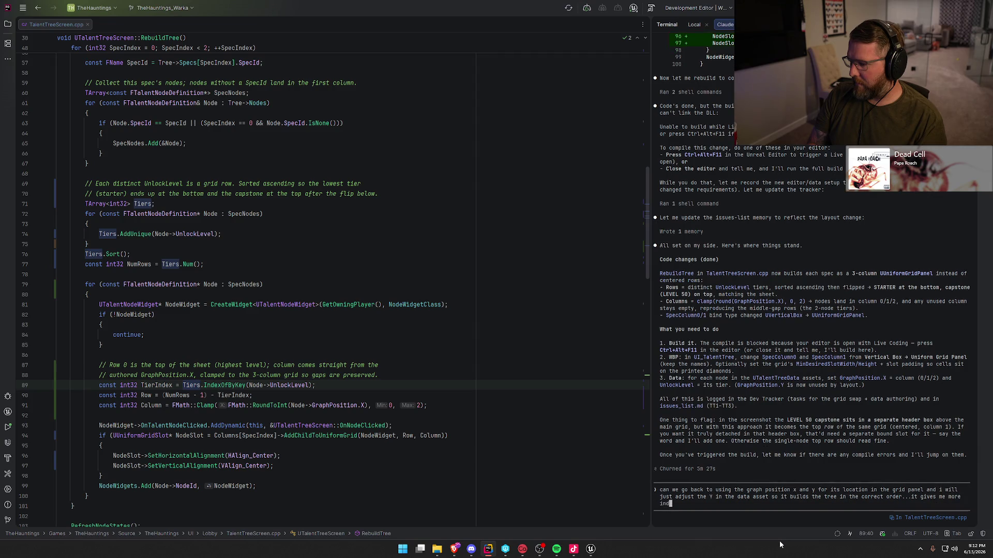
{"action": "type", "text": " control over "}
{"action": "type", "text": "the tree"}
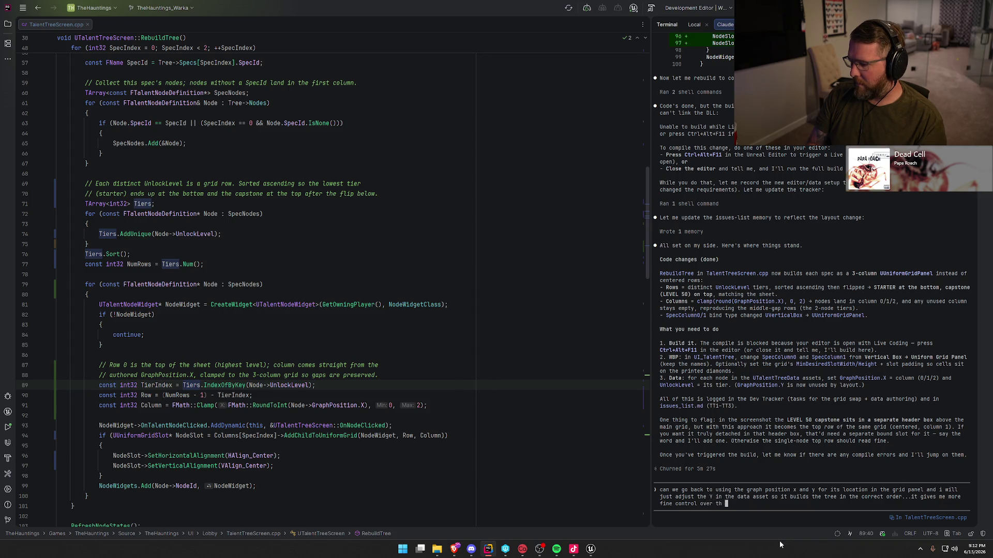
{"action": "key", "text": "Return"}
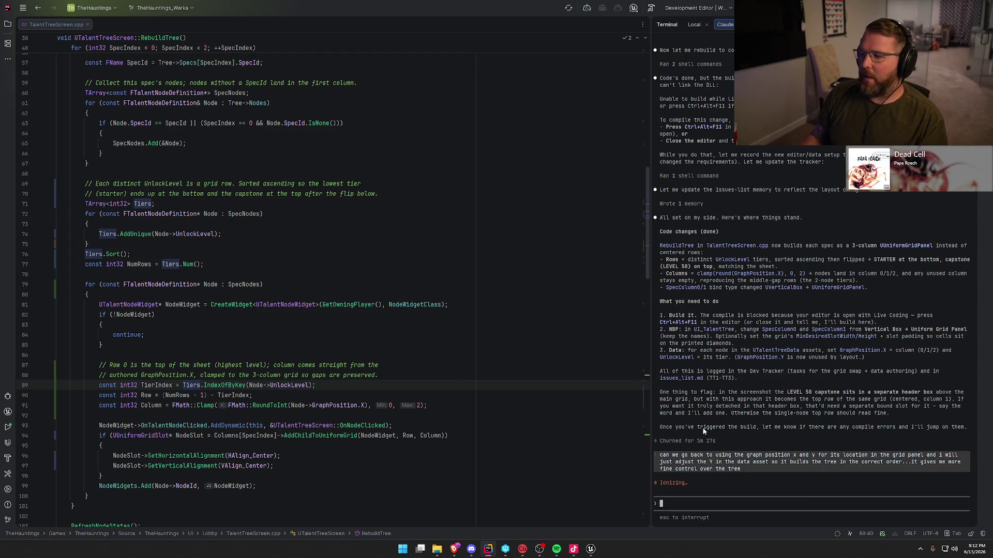
{"action": "double_click", "coordinate": [701, 504]}
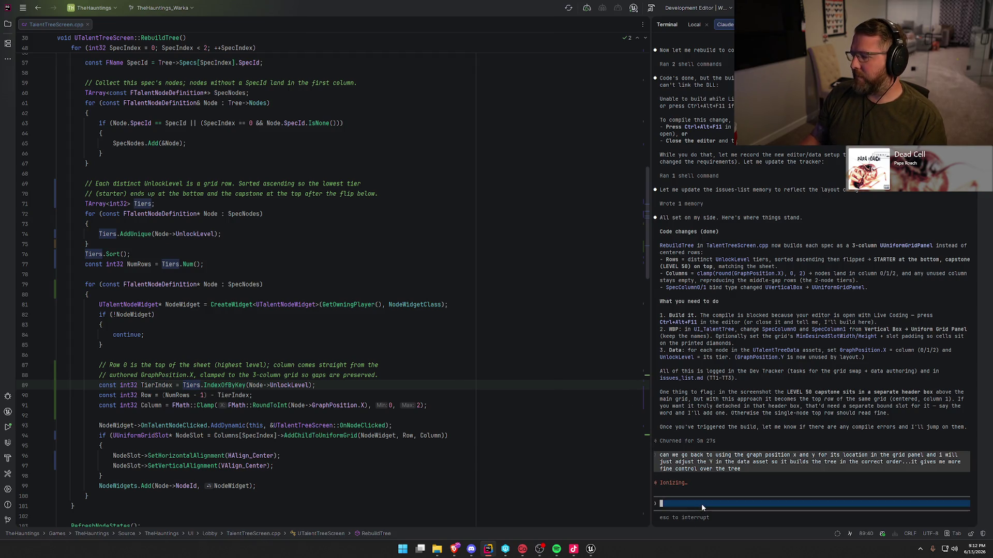
- Interrupt Claude and resend the request adding 'also use 1/2/3 for the column numbers'
{"action": "key", "text": "Escape"}
{"action": "type", "text": "also "}
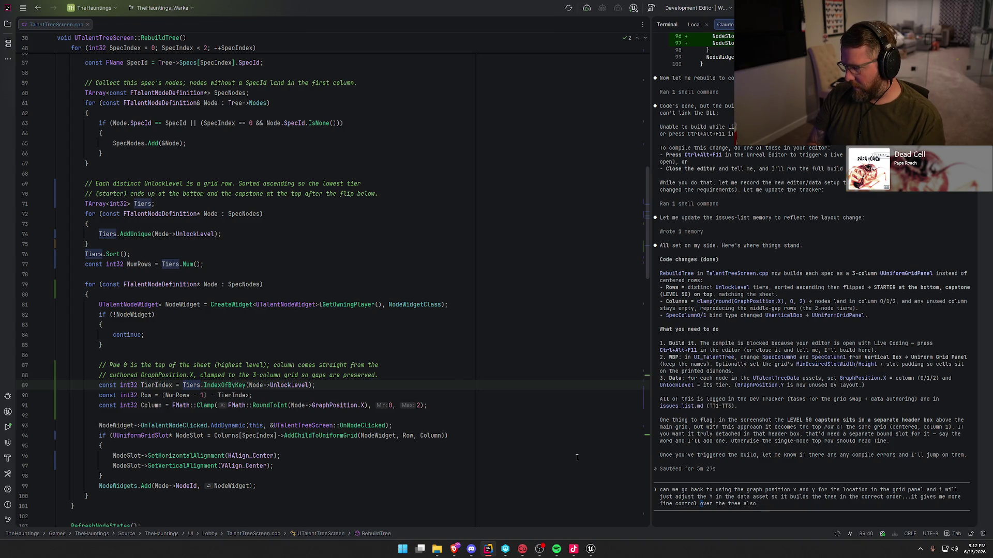
{"action": "type", "text": "use 1/2/3 for the column numbers"}
{"action": "key", "text": "Return"}
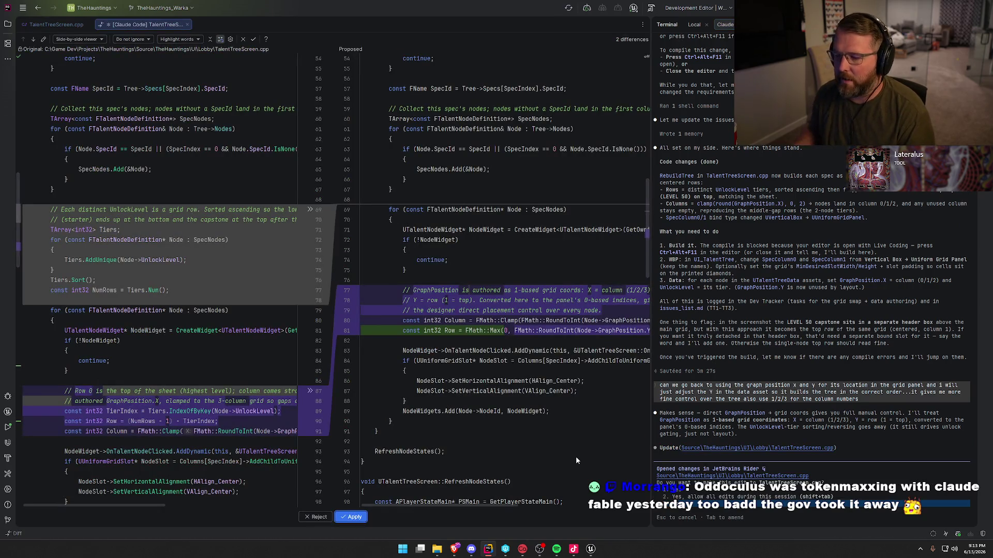
- Accept Claude's TalentTreeScreen.cpp edit and apply the TalentTreeScreen.h header change
{"action": "key", "text": "Return"}
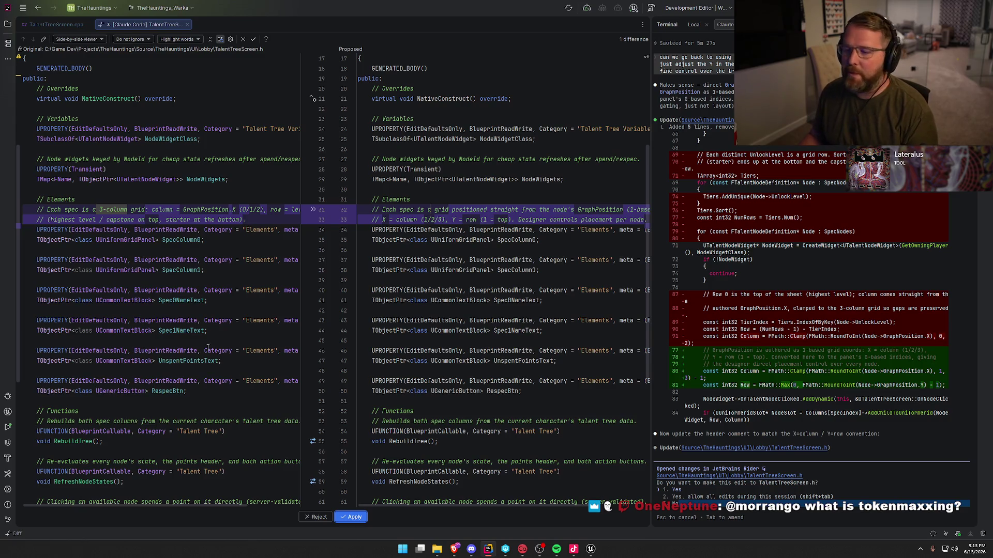
{"action": "left_click", "coordinate": [360, 517]}
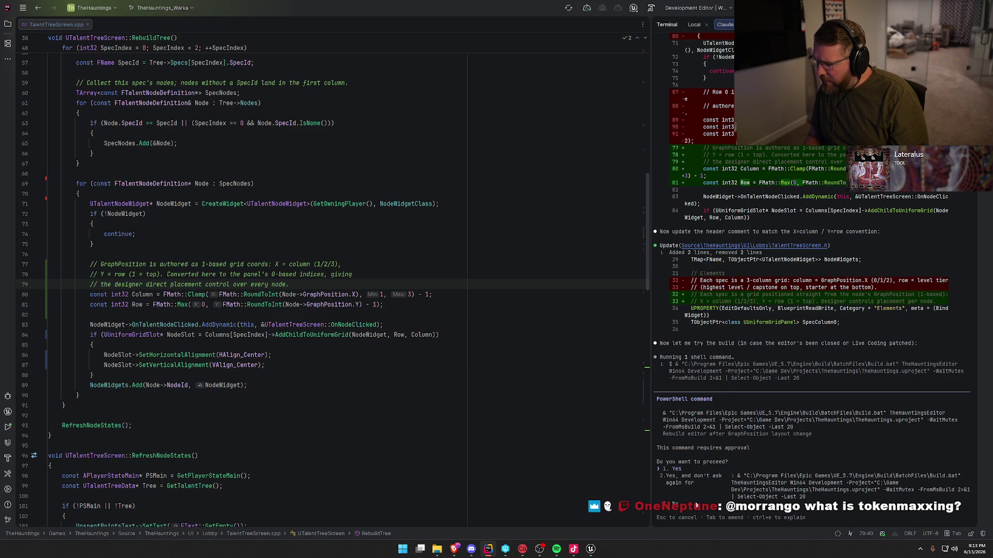
- Close Unreal Editor and give Claude one-time approval to run the editor build
{"action": "key", "text": "Down"}
{"action": "key", "text": "Down"}
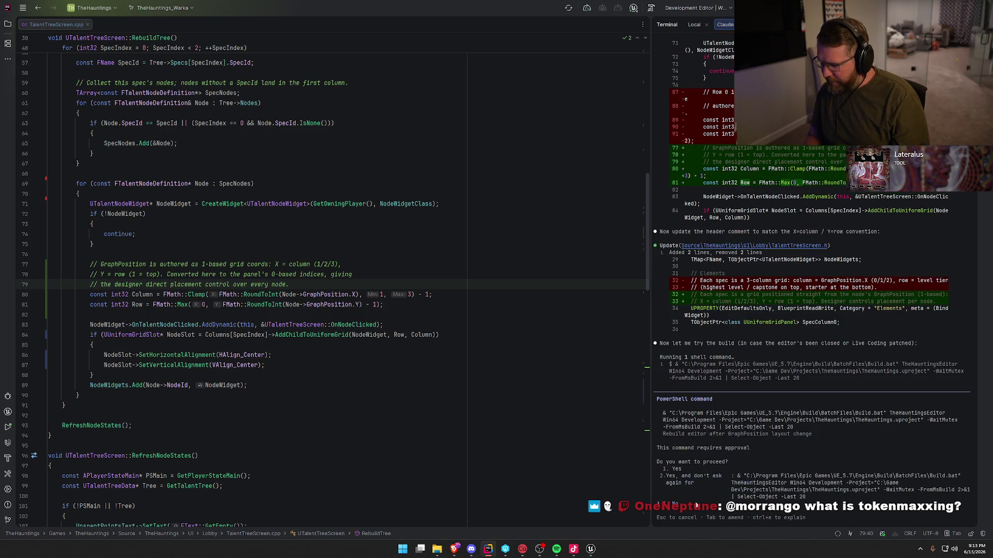
{"action": "type", "text": "i"}
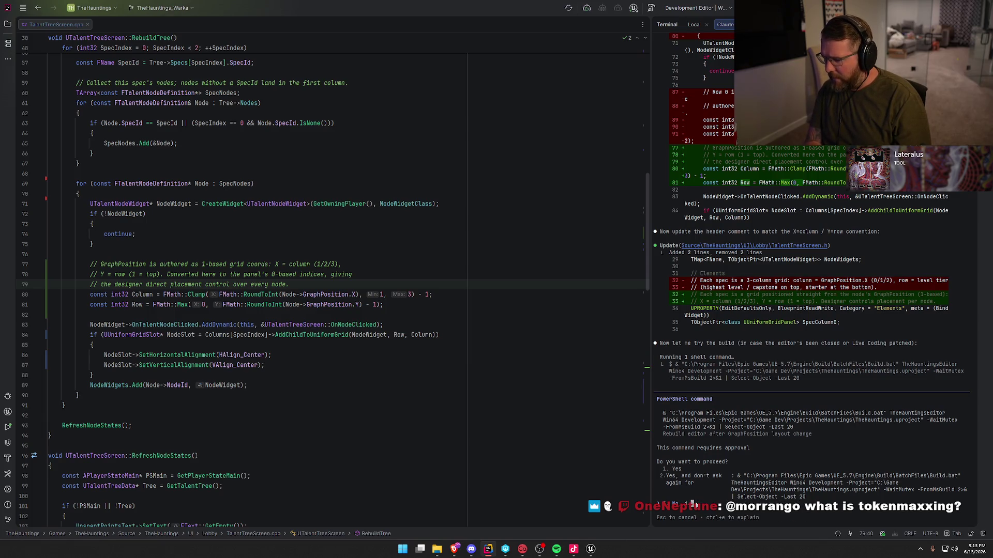
{"action": "type", "text": " will do the building"}
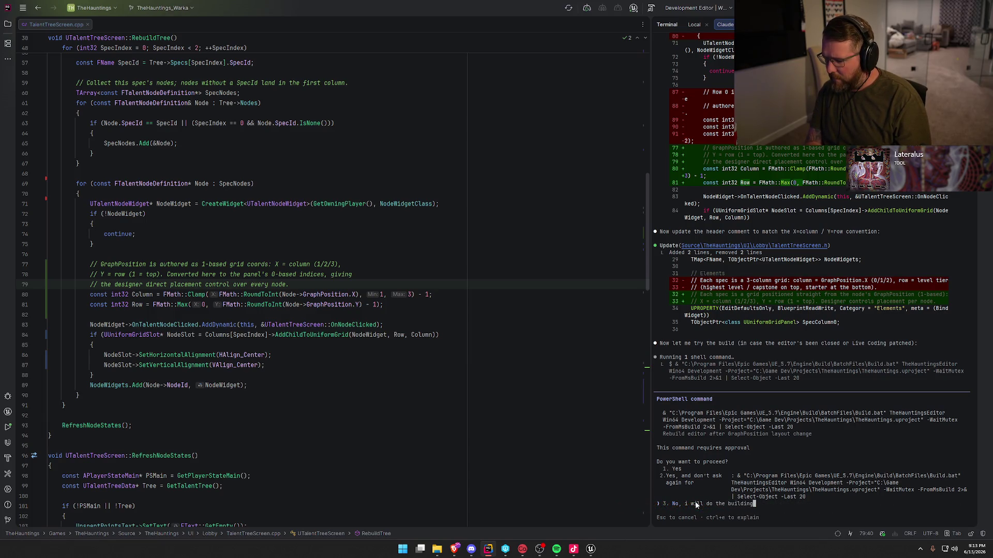
{"action": "key", "text": "BackSpace"}
{"action": "key", "text": "BackSpace"}
{"action": "key", "text": "BackSpace"}
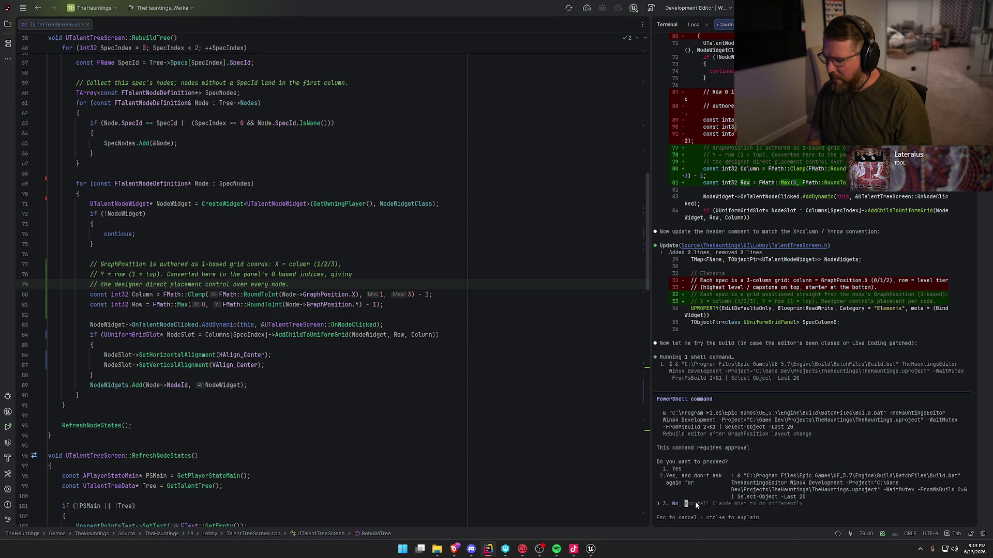
{"action": "key", "text": "Up"}
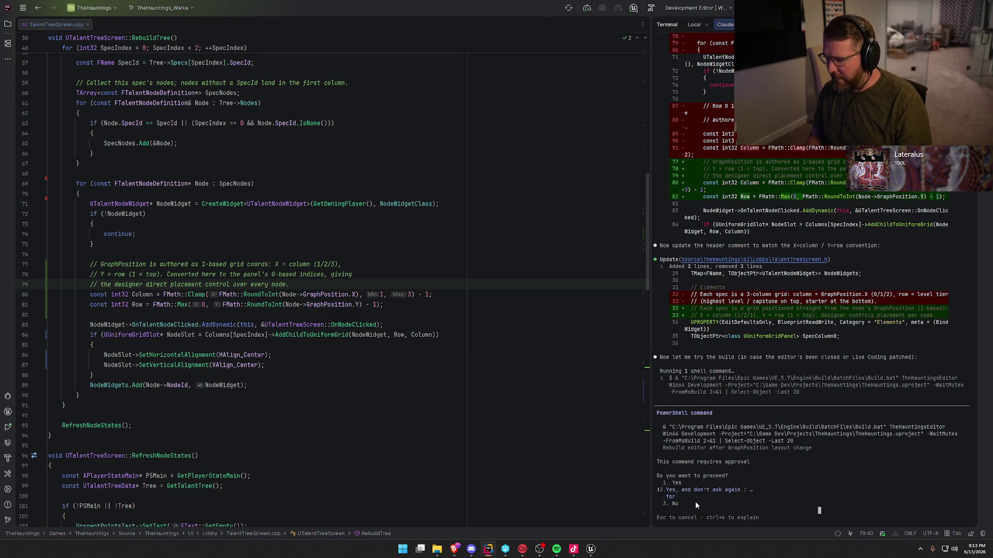
{"action": "left_click", "coordinate": [591, 549]}
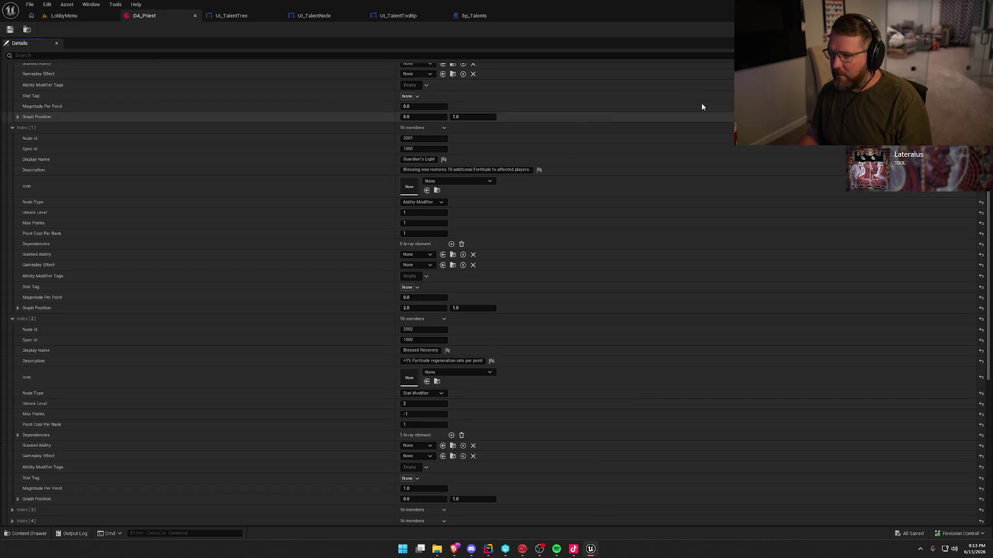
{"action": "key", "text": "alt+F4"}
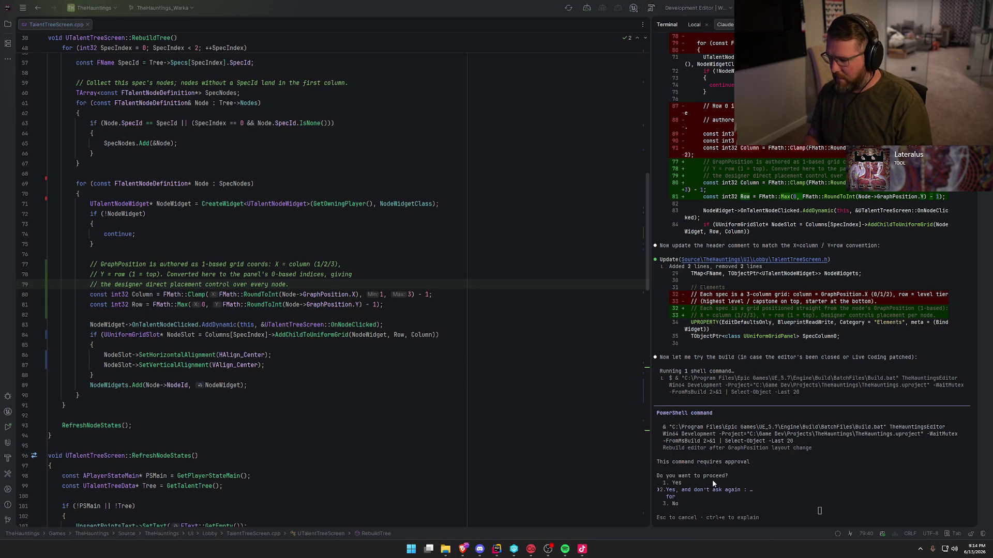
{"action": "key", "text": "Up"}
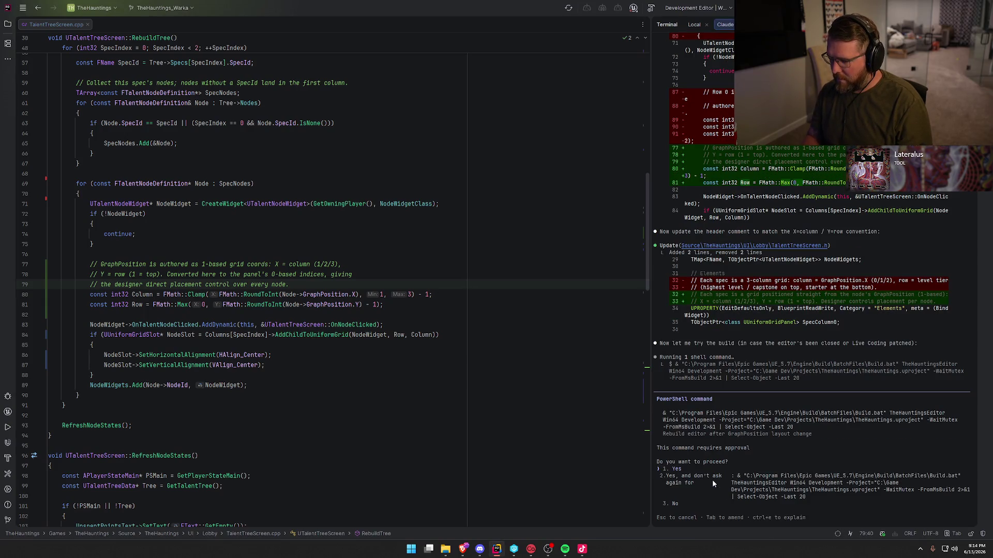
{"action": "key", "text": "Return"}
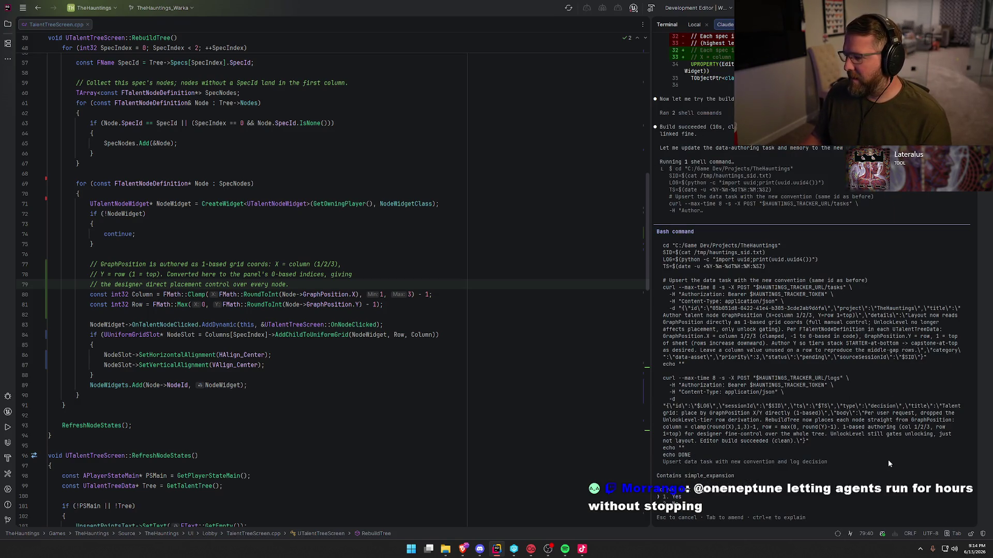
- Approve Claude's project tracker update, then launch Unreal Editor for the project with Ctrl+F5
{"action": "key", "text": "Return"}
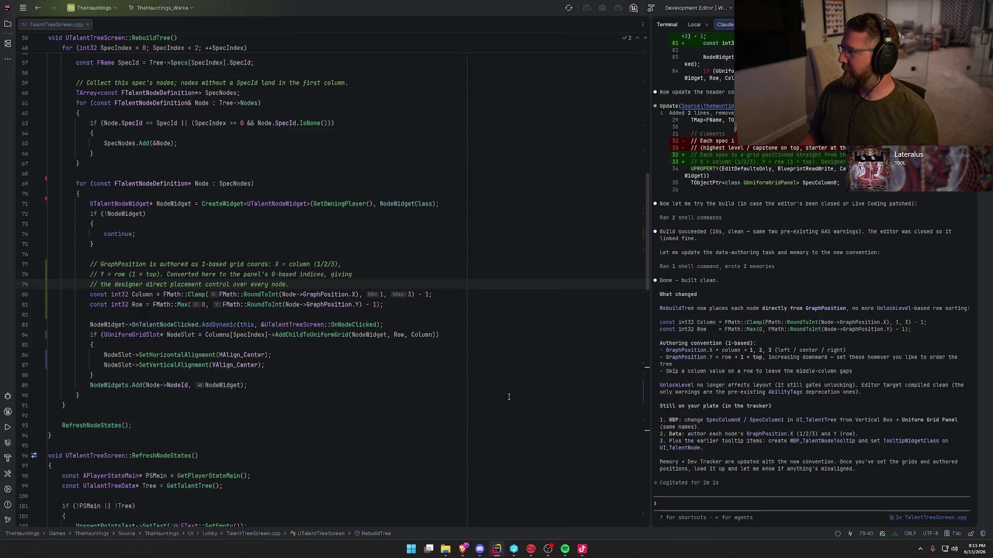
{"action": "double_click", "coordinate": [749, 507]}
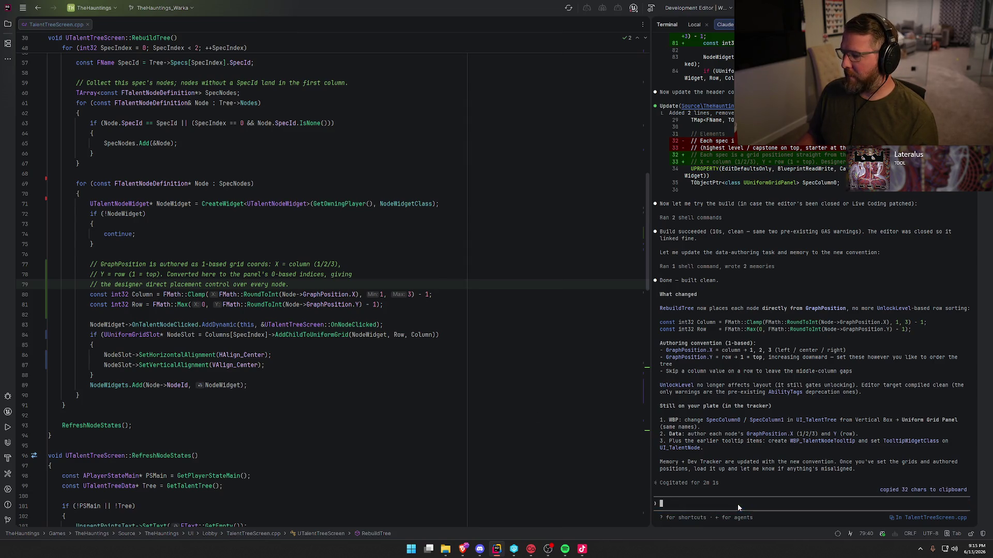
{"action": "key", "text": "ctrl+F5"}
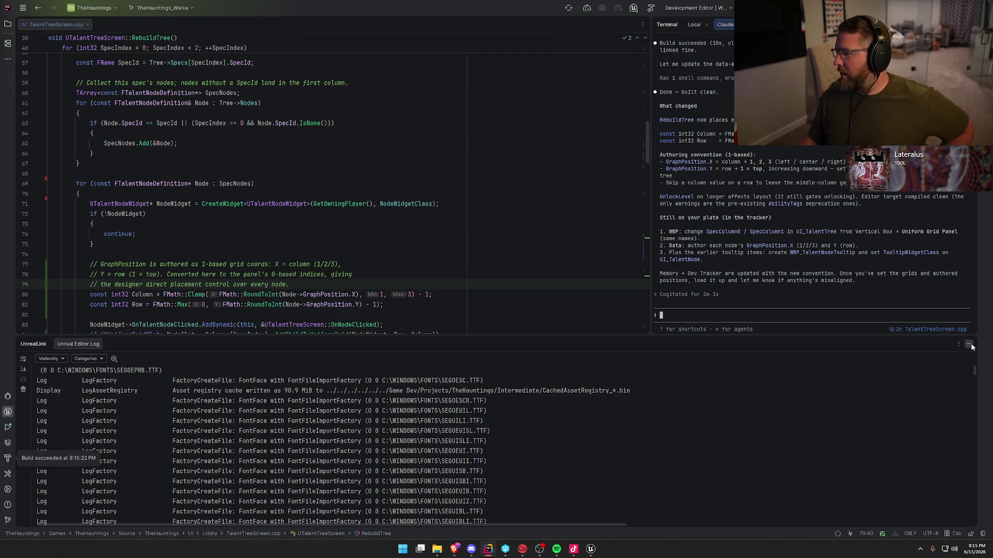
- Load the LobbyMenu map from the Maps folder and run it in Play-In-Editor to view both talent trees
{"action": "left_click", "coordinate": [969, 345]}
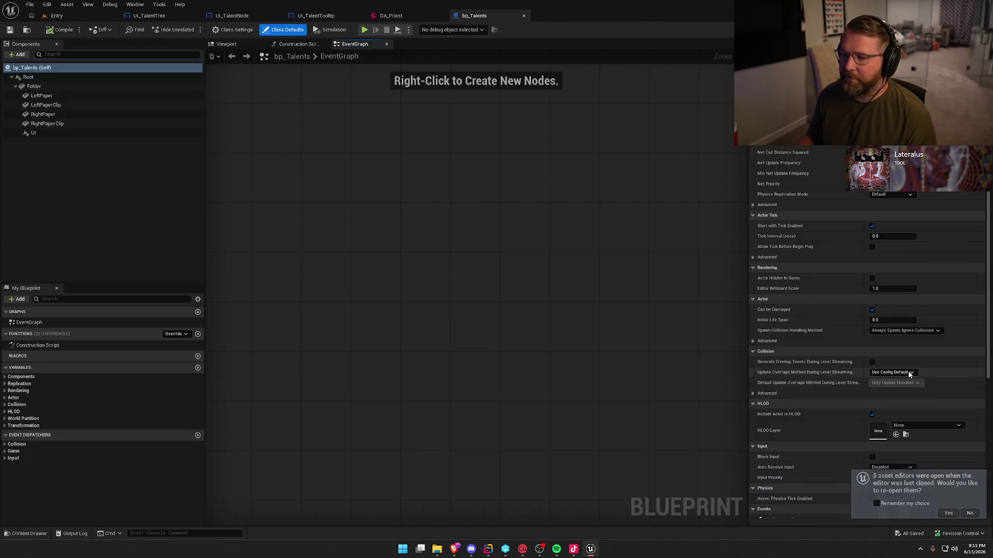
{"action": "key", "text": "ctrl+space"}
{"action": "left_click", "coordinate": [28, 434]}
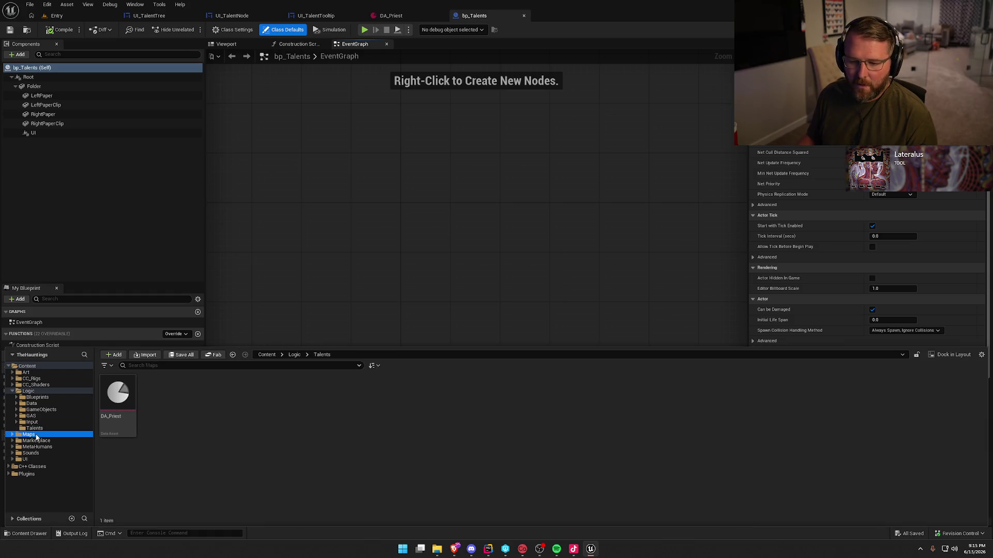
{"action": "double_click", "coordinate": [198, 395]}
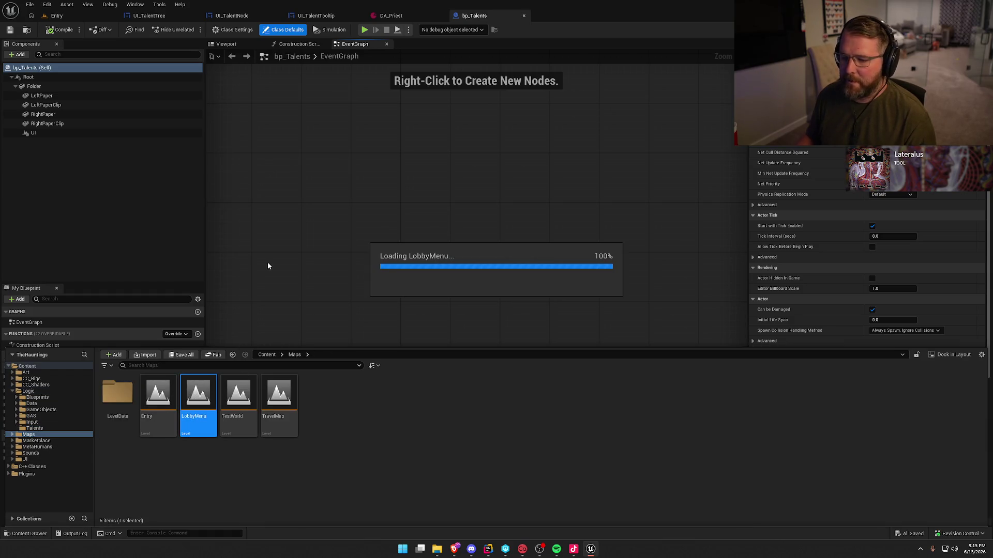
{"action": "left_click", "coordinate": [62, 16]}
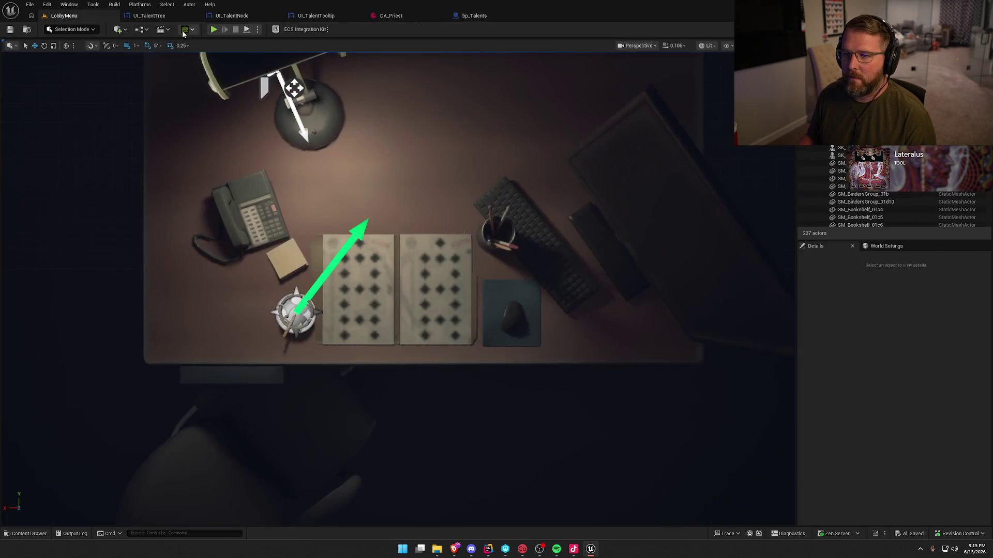
{"action": "key", "text": "ctrl+space"}
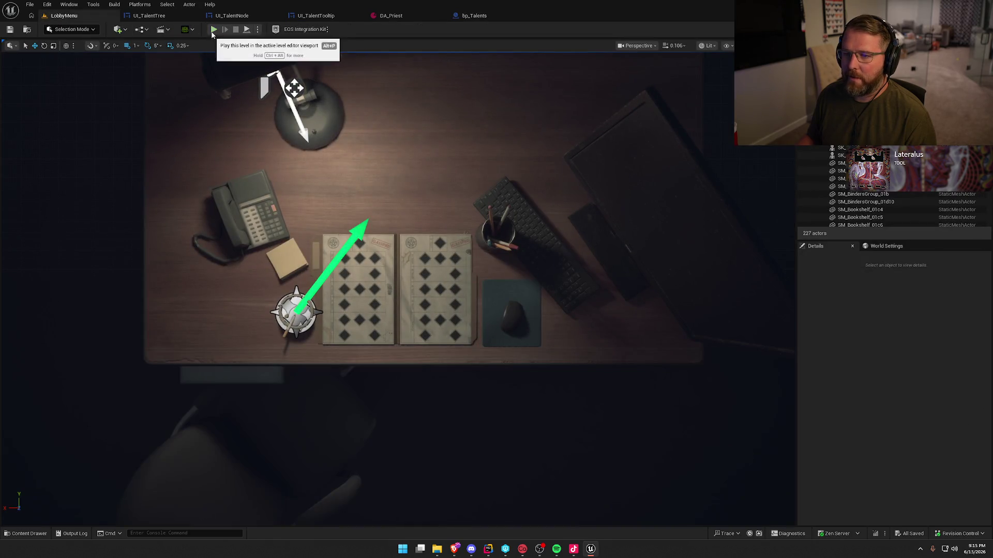
{"action": "left_click", "coordinate": [217, 29]}
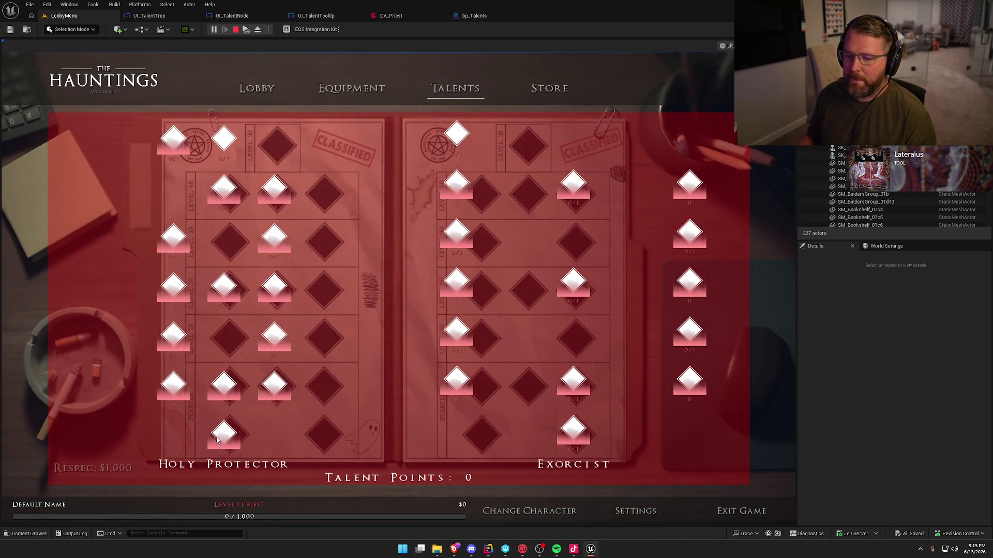
- Stop the play session and switch to DA_Priest, showing Sanctuary at 0.0, 1.0 and Guardian's Light at 2.0, 1.0
{"action": "mouse_move", "coordinate": [222, 436]}
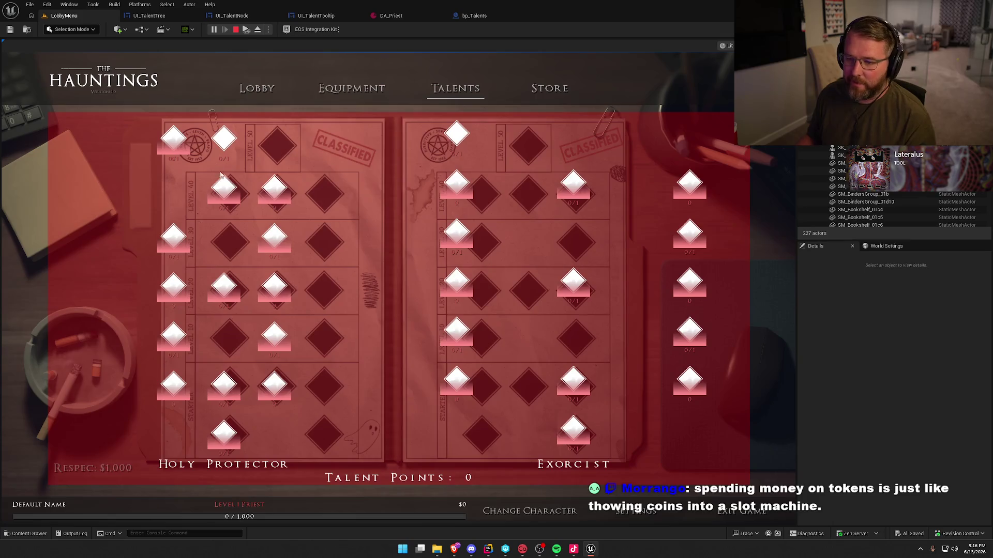
{"action": "key", "text": "Escape"}
{"action": "left_click", "coordinate": [391, 15]}
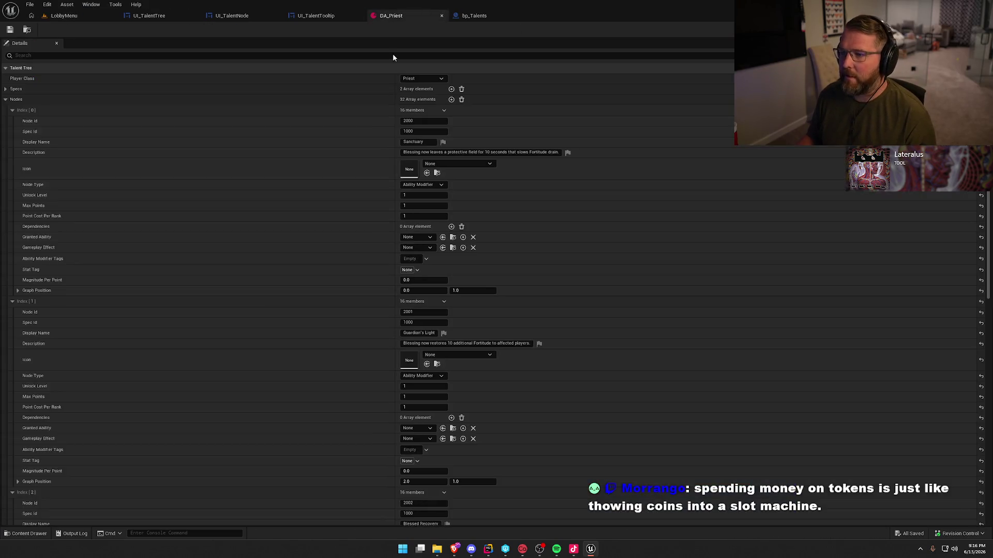